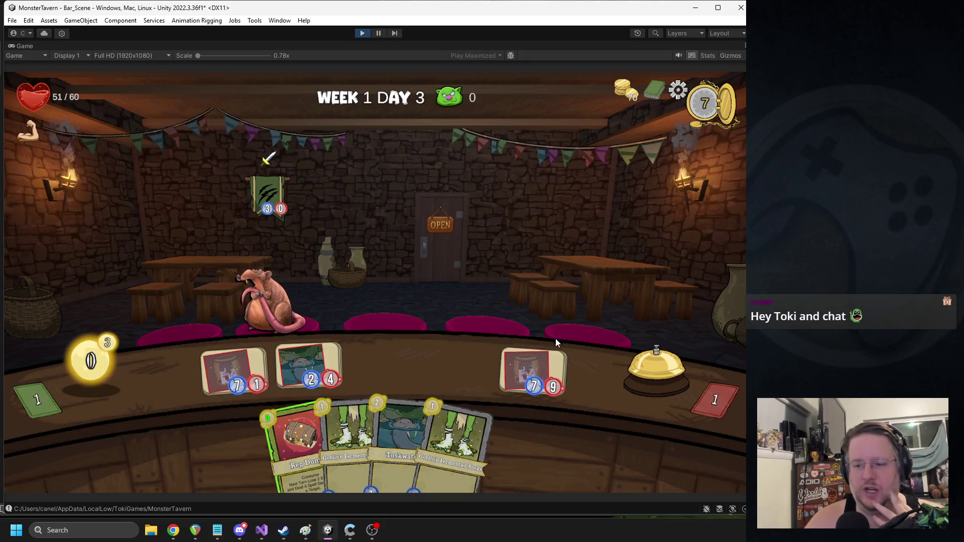
Step: End the turn, open the glowing reward box, and enter the shop offering three reward items
click(653, 370)
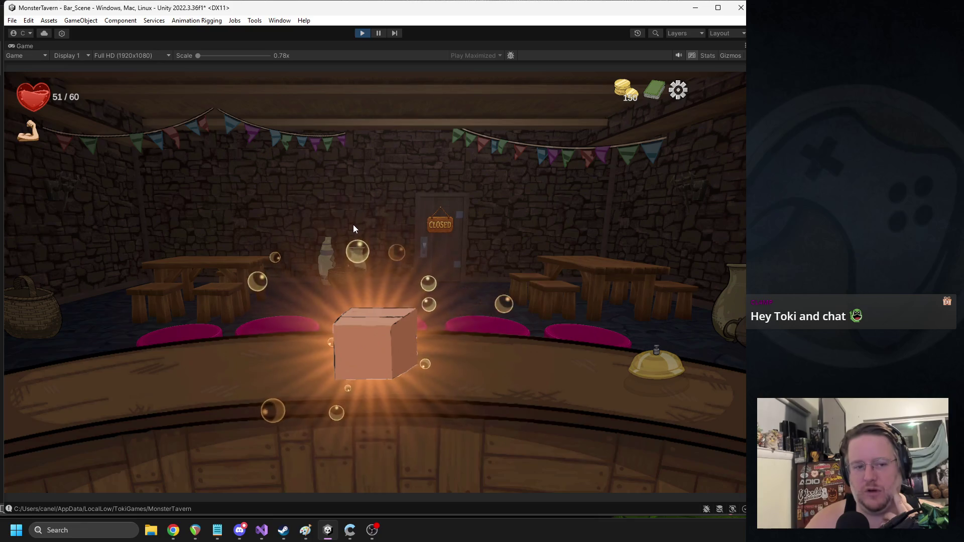
click(360, 321)
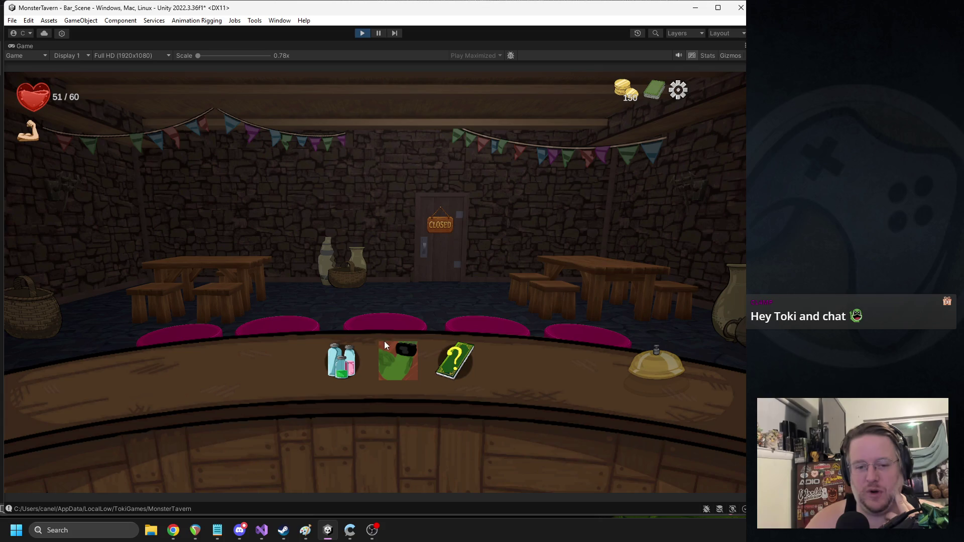
click(396, 351)
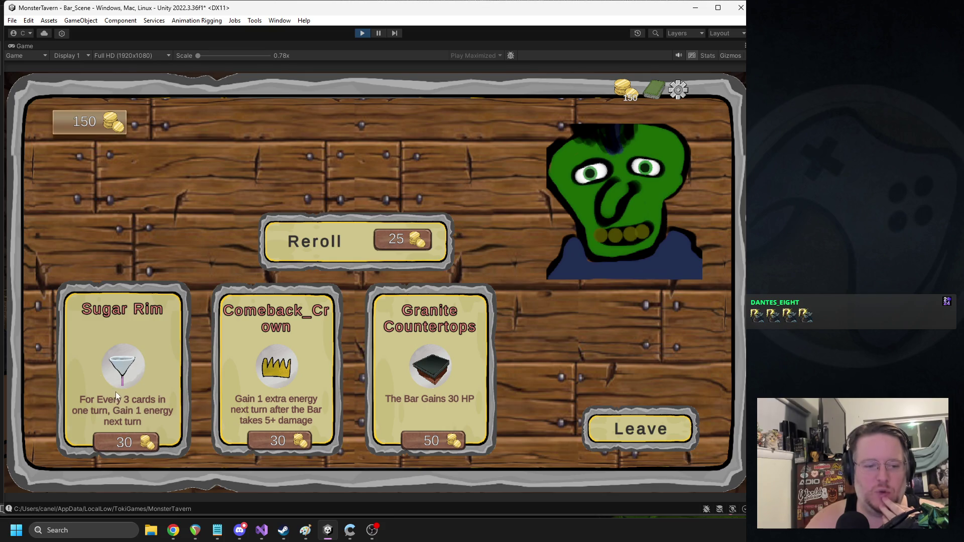
Step: Buy the Sugar Rim and Comeback_Crown relics, then leave the shop for the bar
click(118, 360)
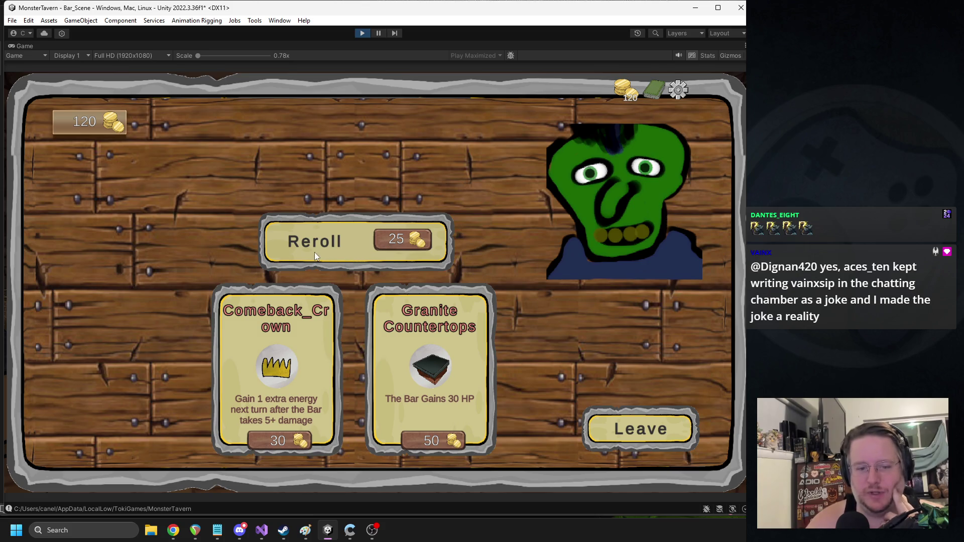
click(278, 382)
click(639, 430)
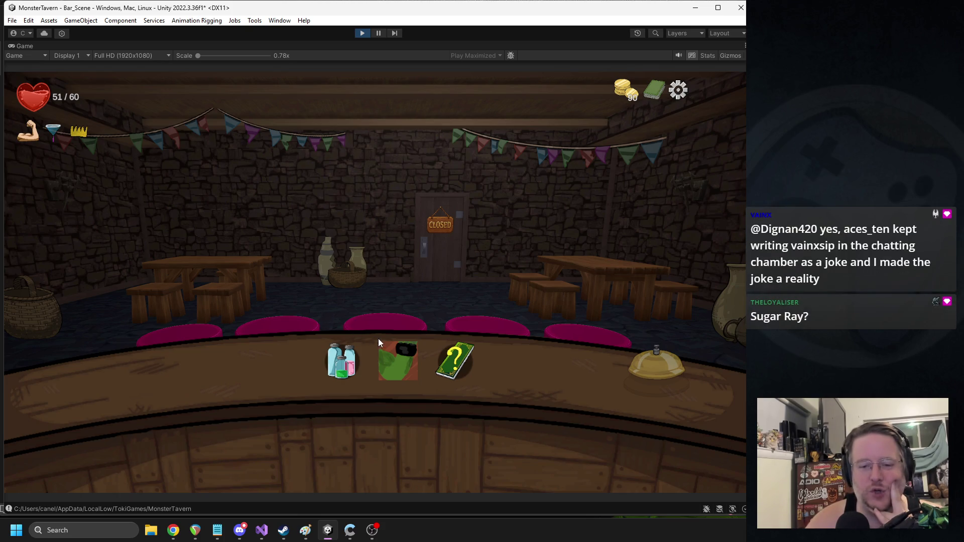
Step: Take Restock as the card reward and check it in the Full Deck view
click(462, 351)
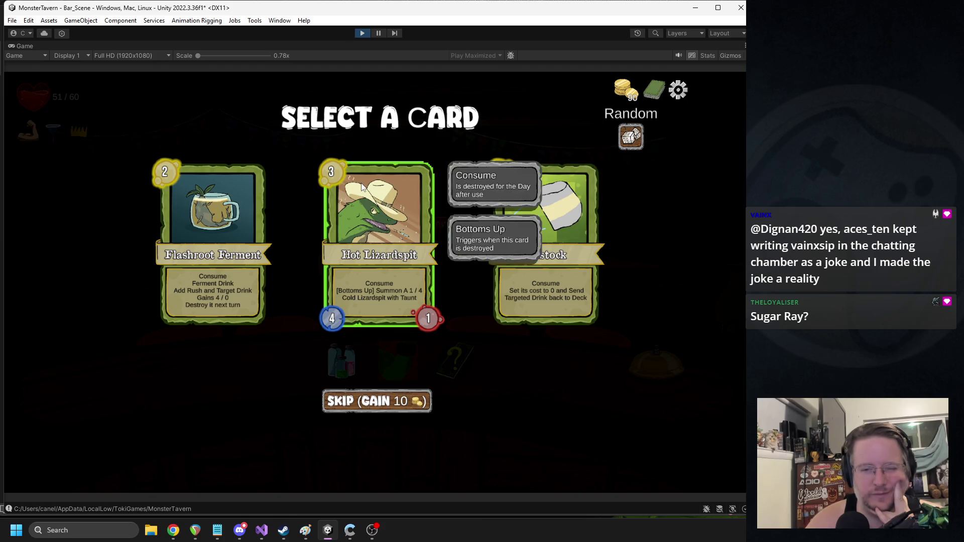
click(554, 191)
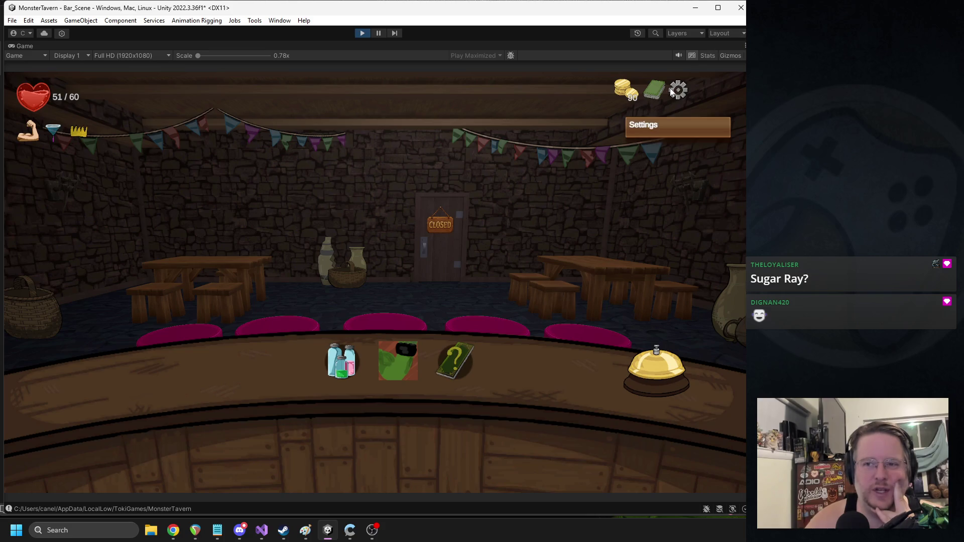
click(654, 90)
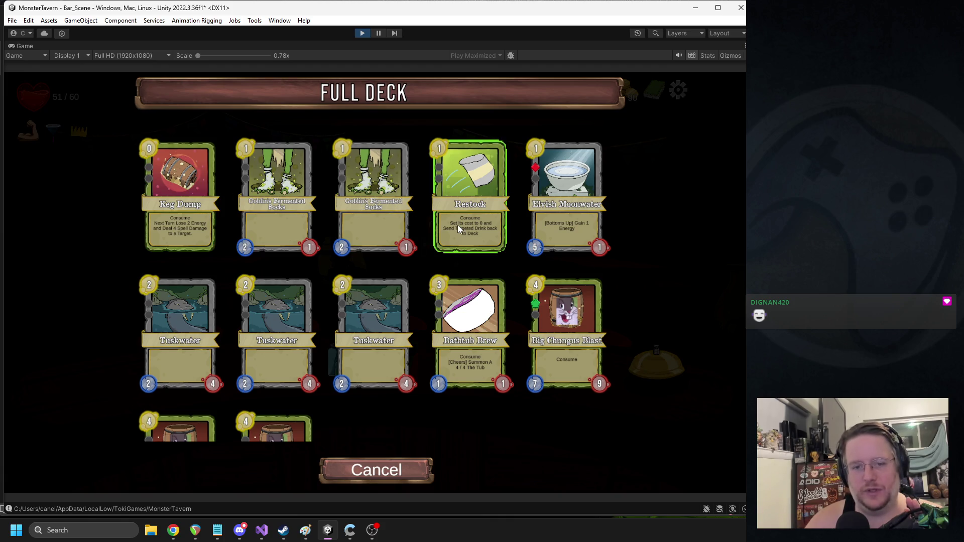
click(476, 240)
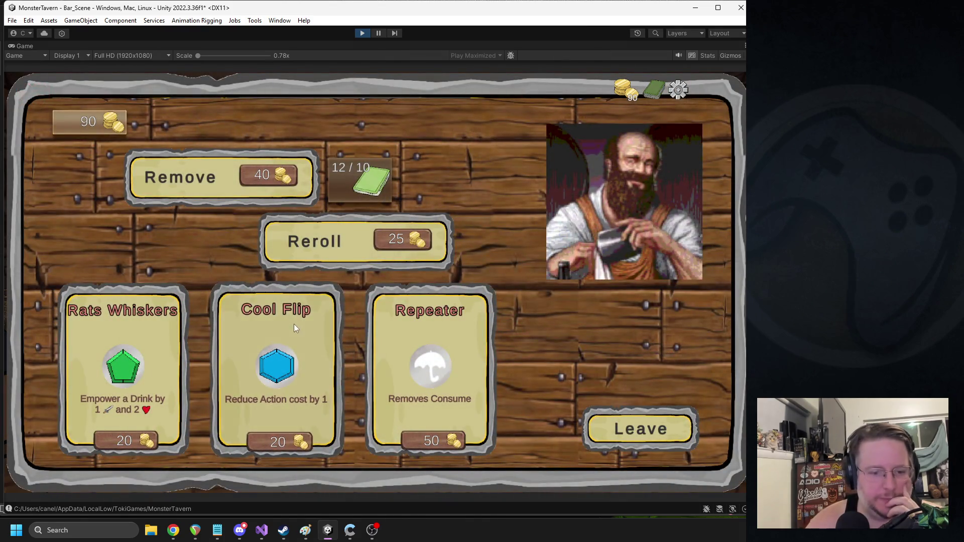
Step: Buy Cool Flip, Repeater and Rats Whiskers, empower Big Chungus Blast, and leave for Day 4
click(293, 324)
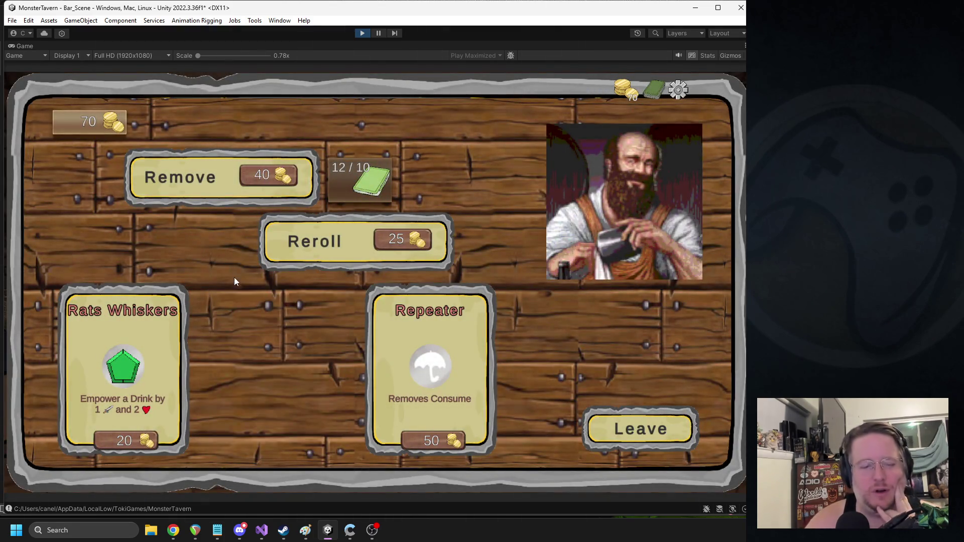
click(451, 328)
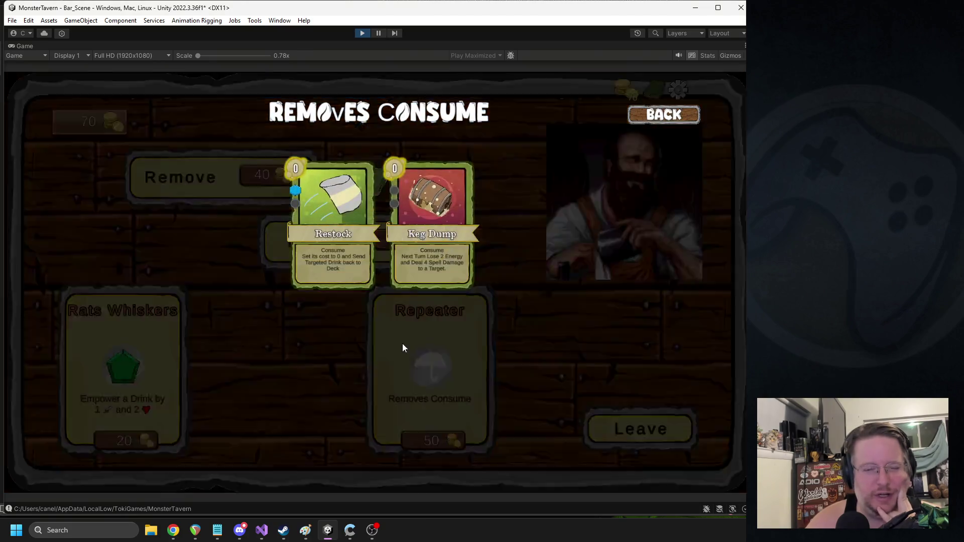
click(310, 166)
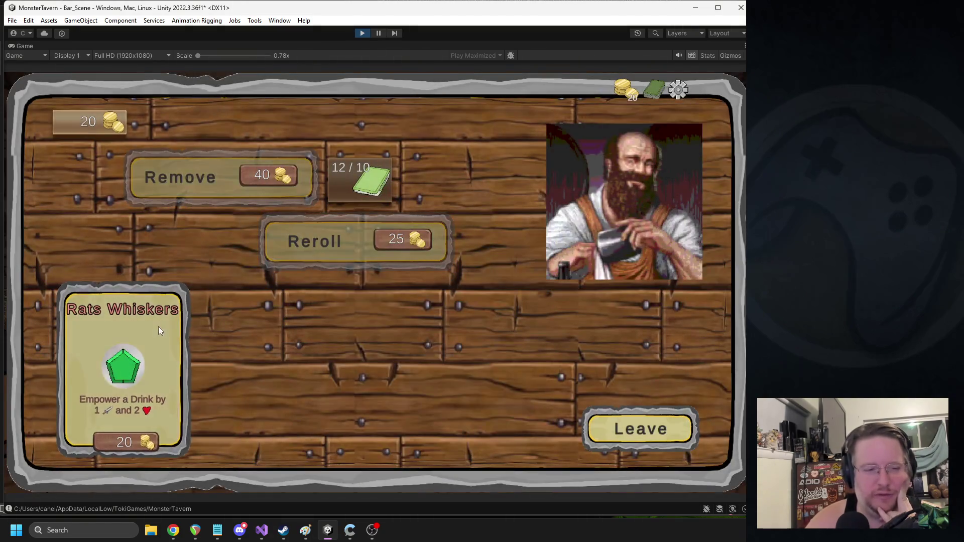
click(159, 329)
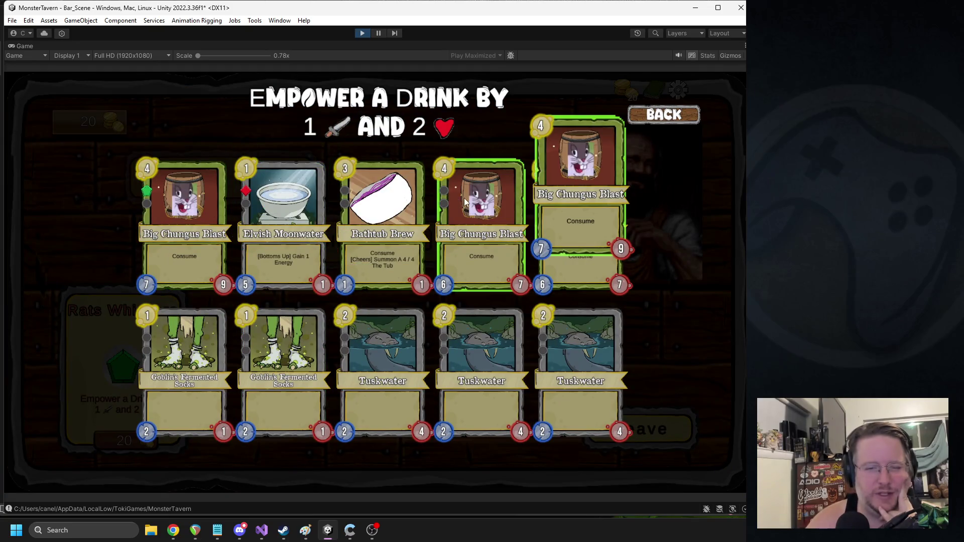
click(466, 198)
click(601, 415)
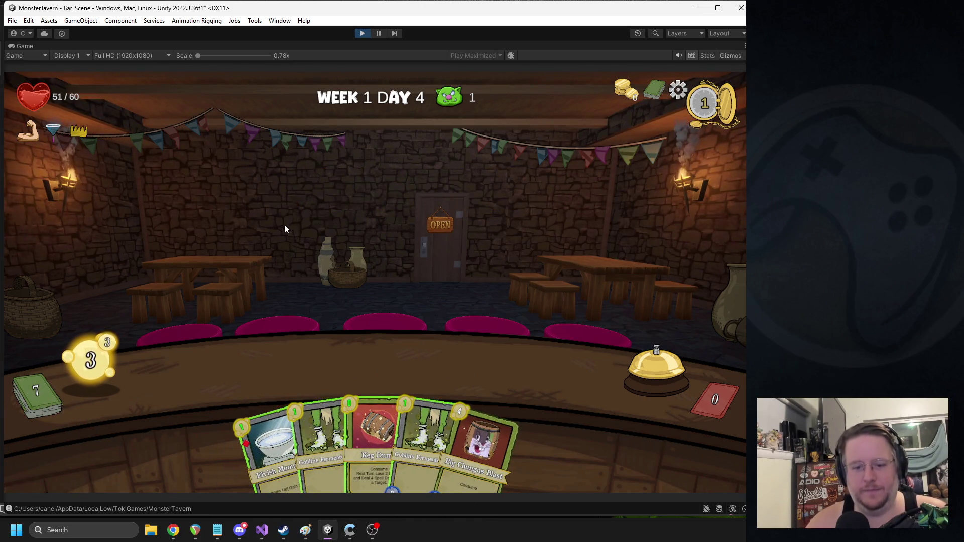
Step: Serve Elvish Moonwater and two Goblins Fermented Socks to counter slots 1–3, then end the turn
mouse_move(273, 433)
drag(273, 429, 248, 367)
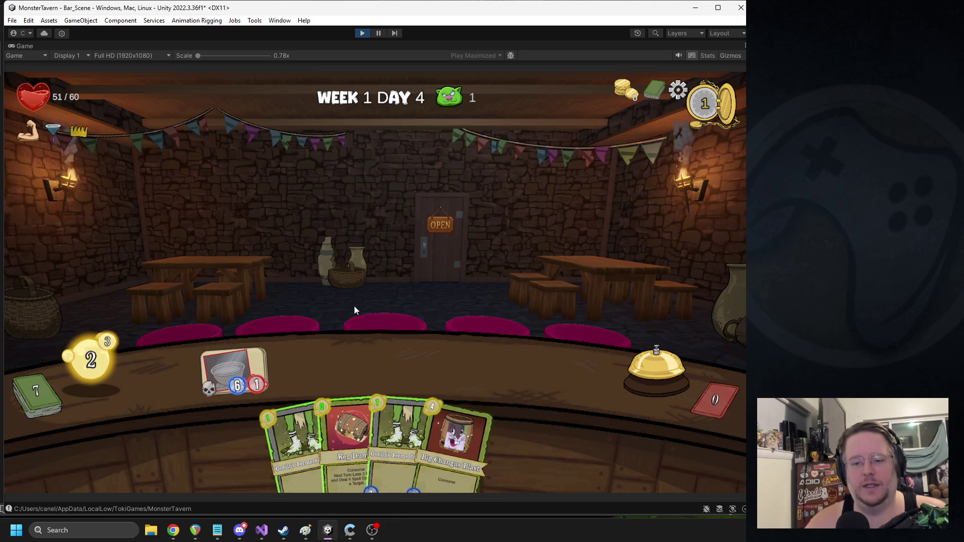
drag(302, 414, 309, 369)
mouse_move(392, 432)
mouse_down()
mouse_move(351, 387)
mouse_move(384, 367)
mouse_up()
click(620, 352)
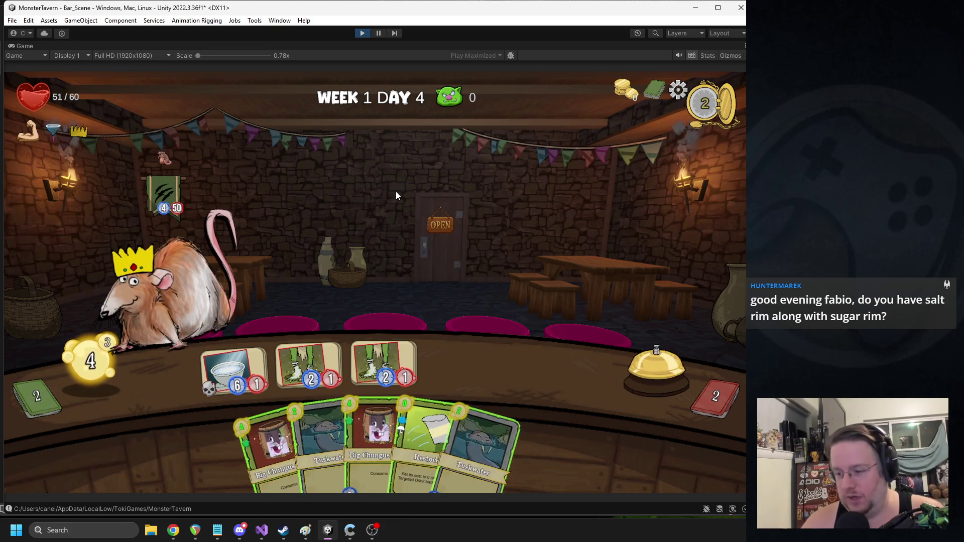
mouse_move(48, 140)
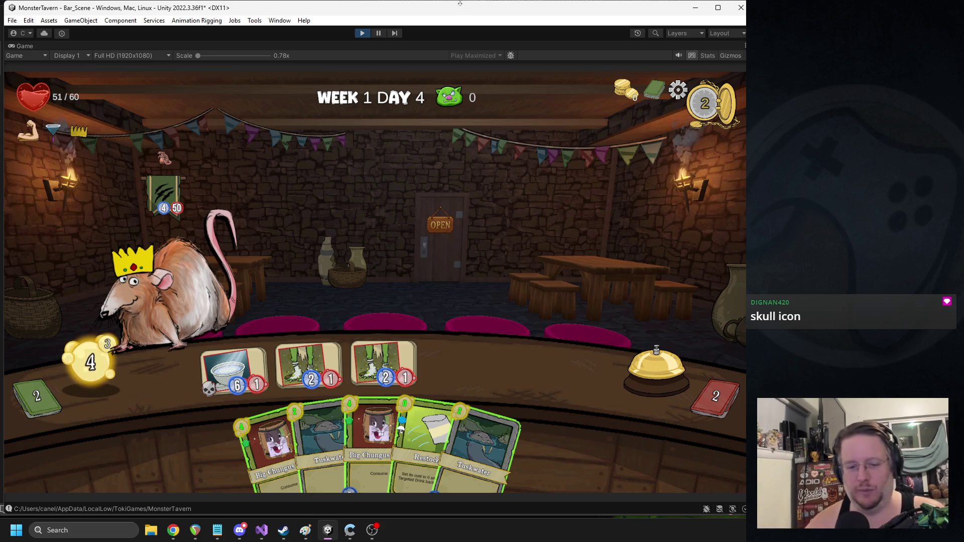
mouse_move(206, 391)
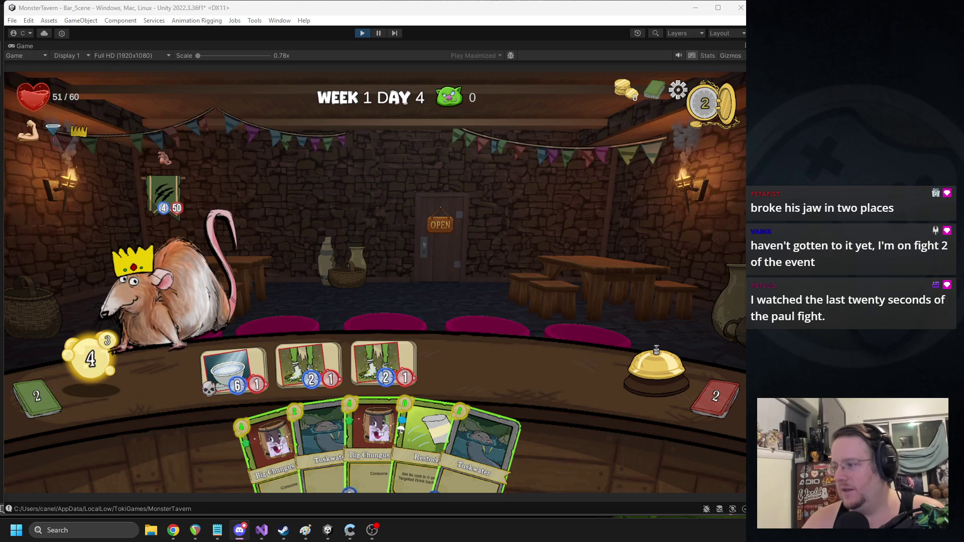
mouse_move(746, 104)
mouse_down()
mouse_move(345, 51)
mouse_move(327, 60)
mouse_up()
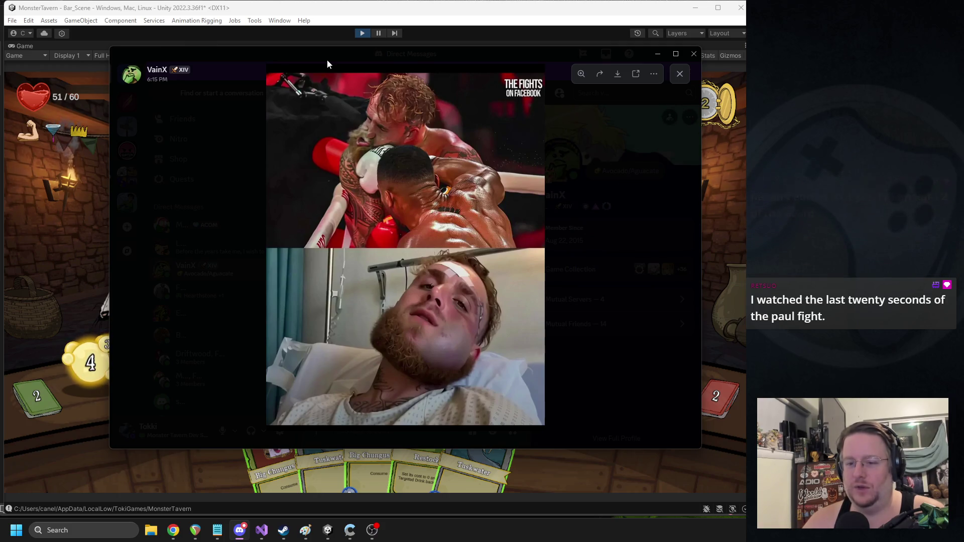
mouse_move(327, 60)
mouse_down()
mouse_move(567, 91)
mouse_move(746, 91)
mouse_up()
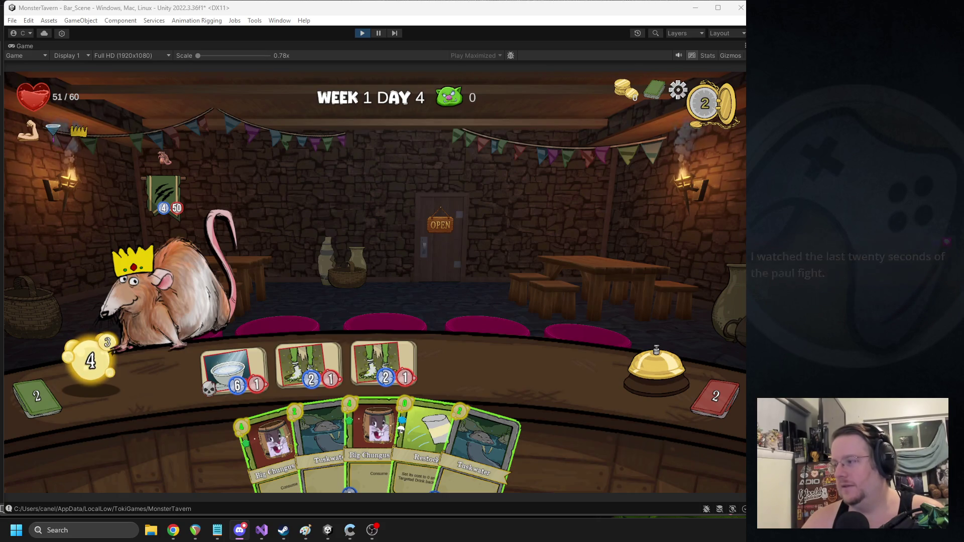
Step: Serve Big Chungus Blast and two Tuskwater cards onto empty counter slots
key(alt+Tab)
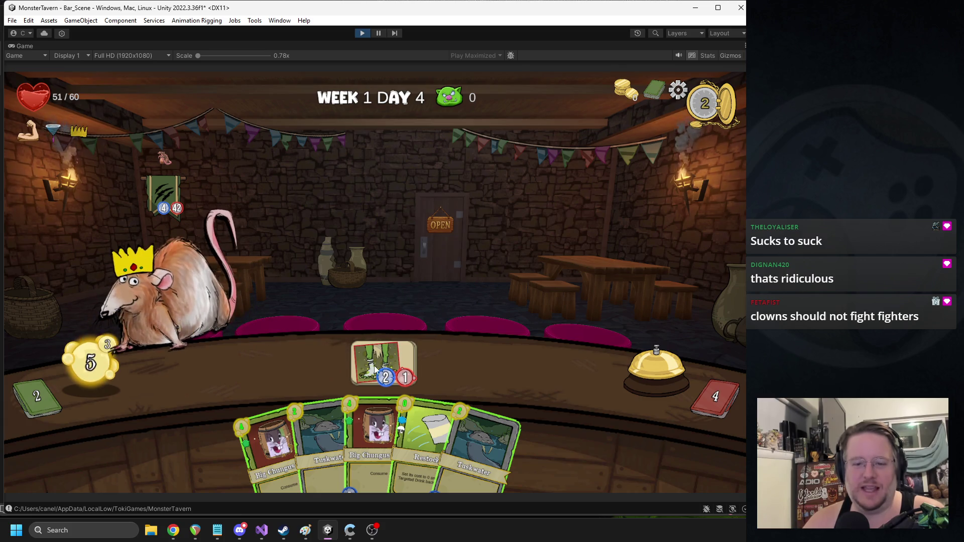
mouse_move(263, 414)
mouse_down()
mouse_move(228, 354)
mouse_move(254, 357)
mouse_up()
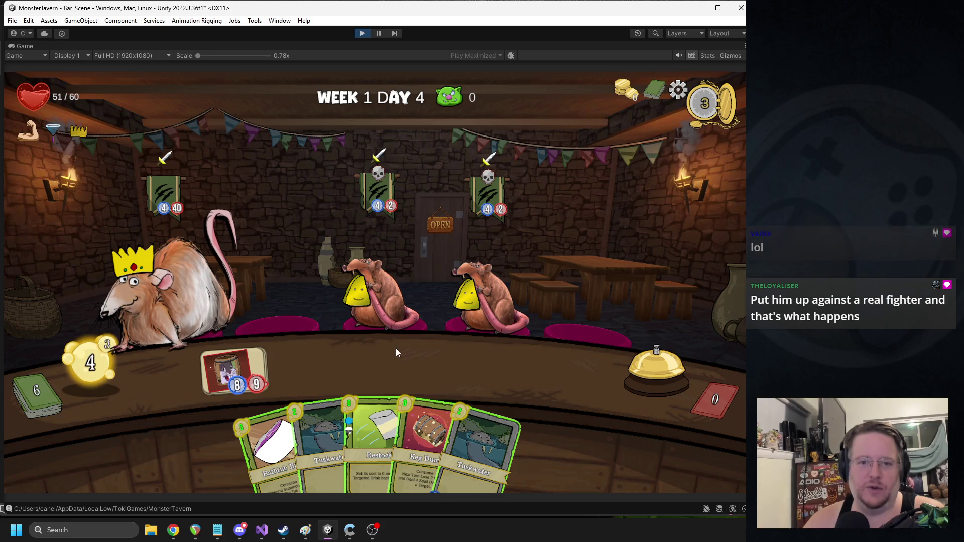
mouse_move(386, 172)
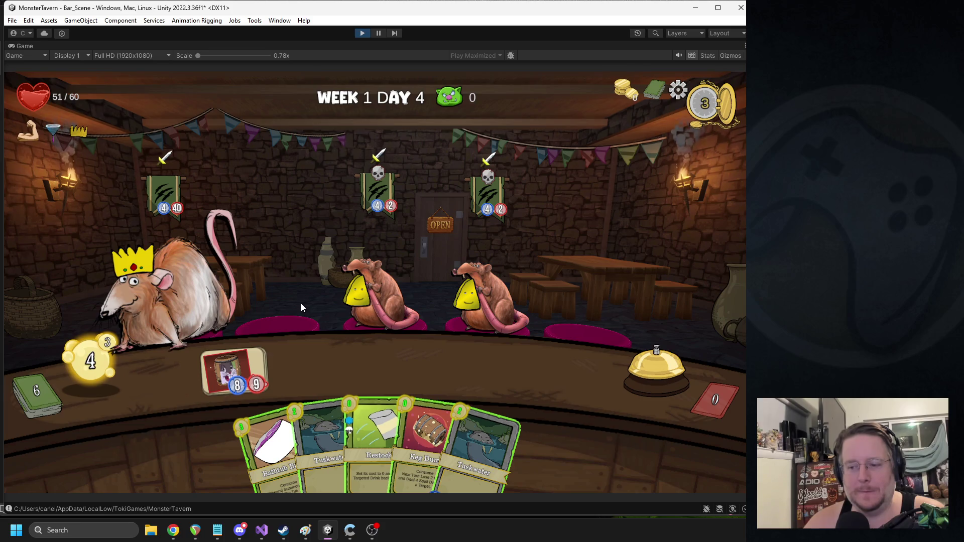
mouse_move(321, 435)
mouse_down()
mouse_move(314, 378)
mouse_move(321, 438)
mouse_move(362, 372)
mouse_move(322, 363)
mouse_up()
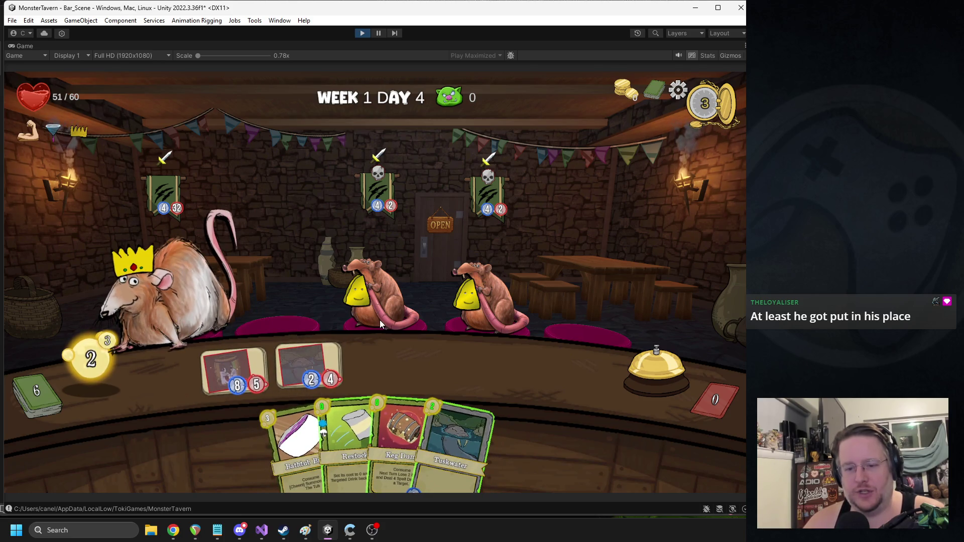
drag(452, 442, 383, 357)
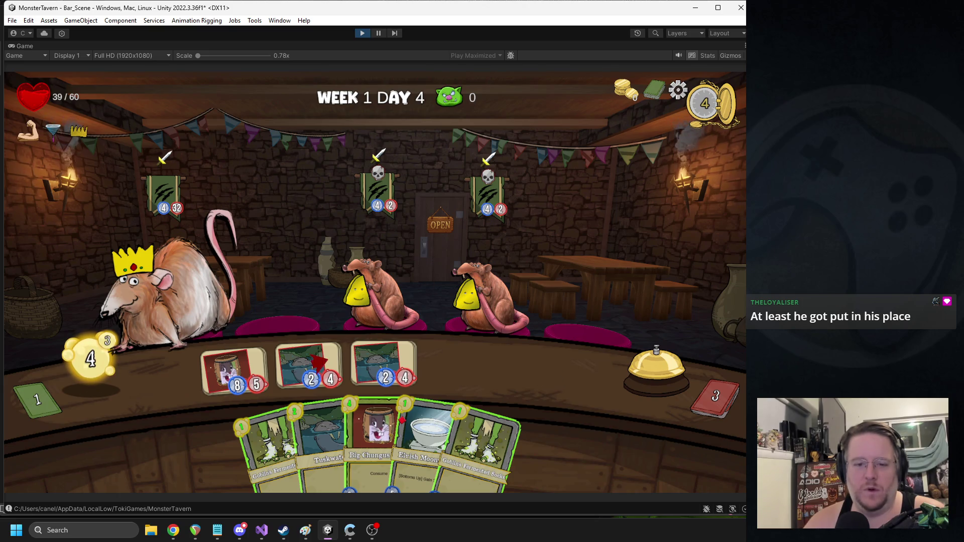
Step: Attack the king rat with the 8/5 unit, place Big Chungus in slot 2, and end the turn
drag(241, 351, 183, 287)
mouse_move(391, 345)
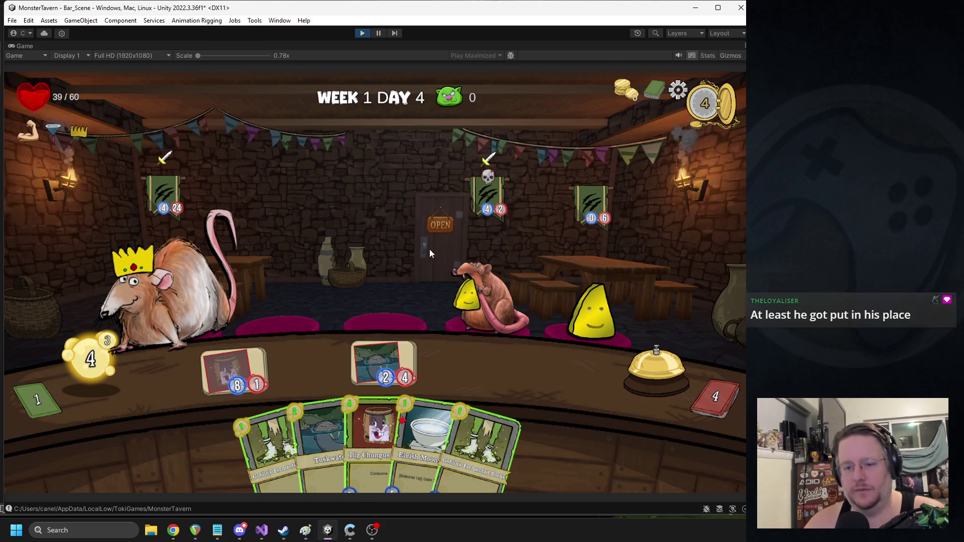
drag(376, 437, 304, 364)
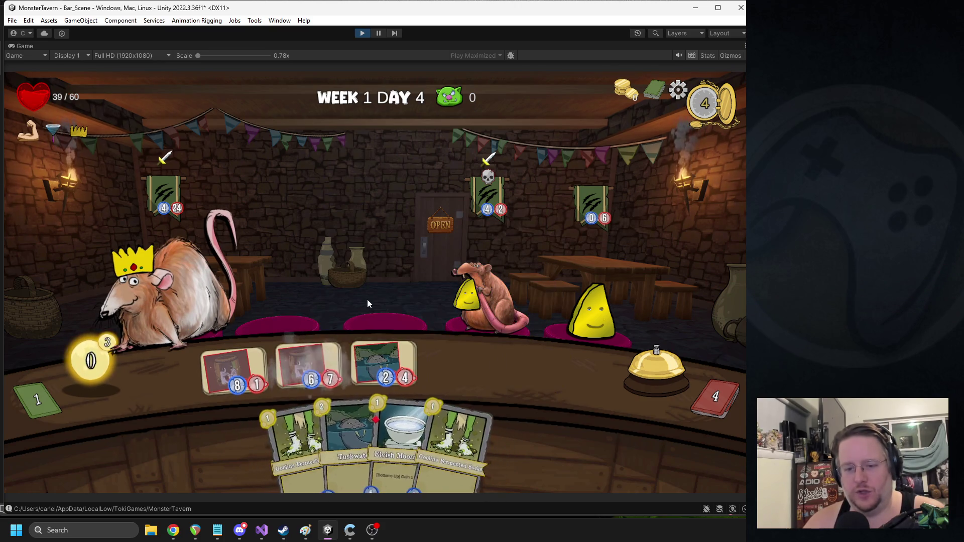
mouse_move(396, 352)
mouse_down()
mouse_move(550, 340)
mouse_move(483, 303)
mouse_up()
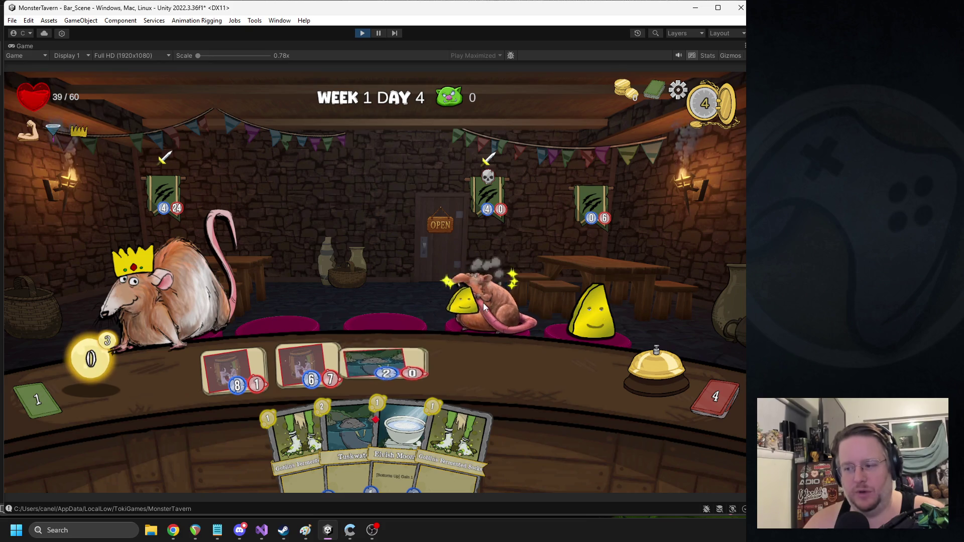
click(643, 368)
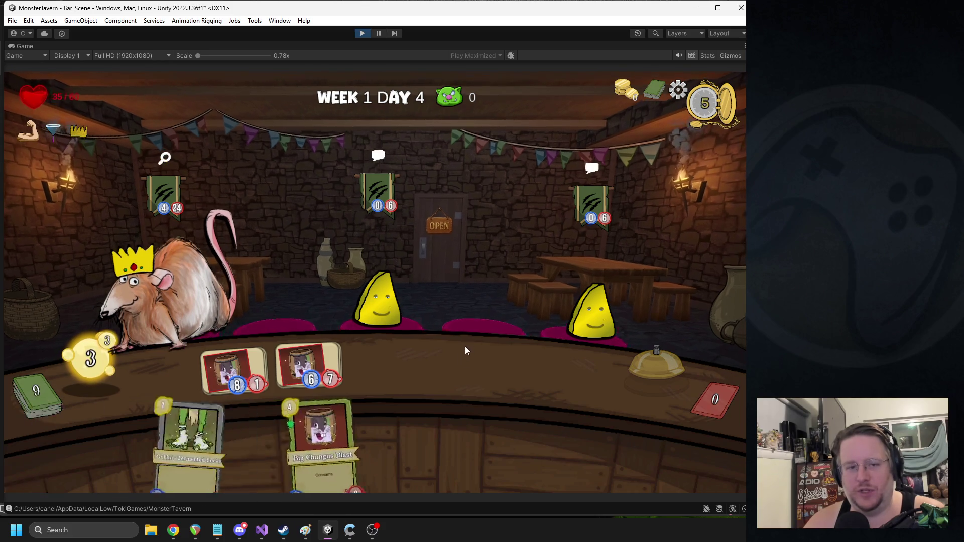
Step: Play Elvish Moonwater and Fermented Socks onto the bar, end the turn, and switch to the browser
mouse_move(163, 162)
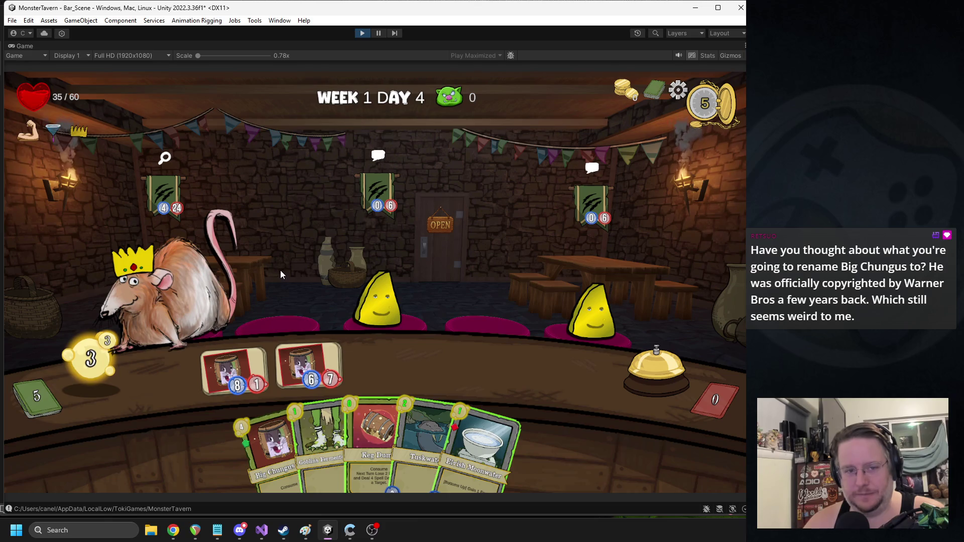
mouse_move(475, 408)
mouse_down()
mouse_move(385, 360)
mouse_move(408, 370)
mouse_up()
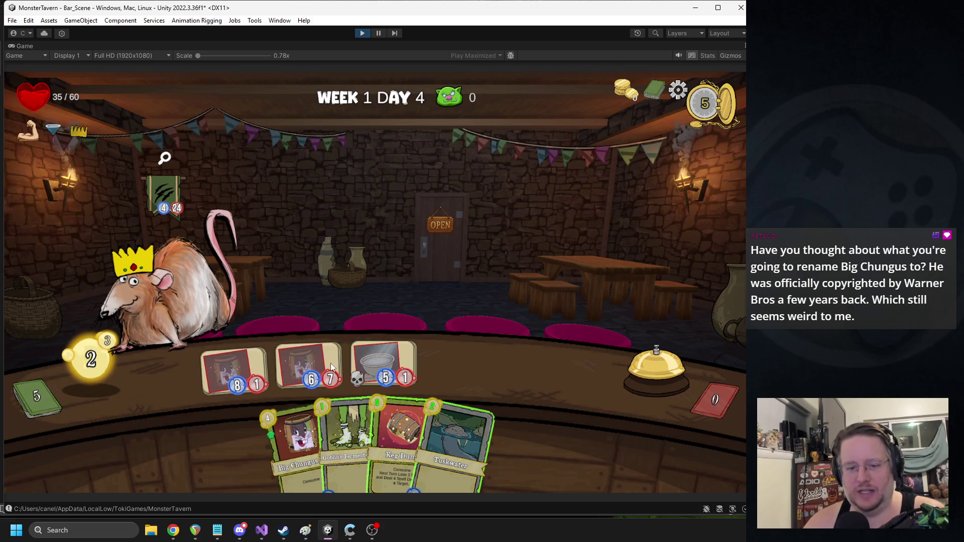
mouse_move(332, 420)
mouse_down()
mouse_move(478, 330)
mouse_move(505, 284)
mouse_up()
drag(346, 431, 480, 368)
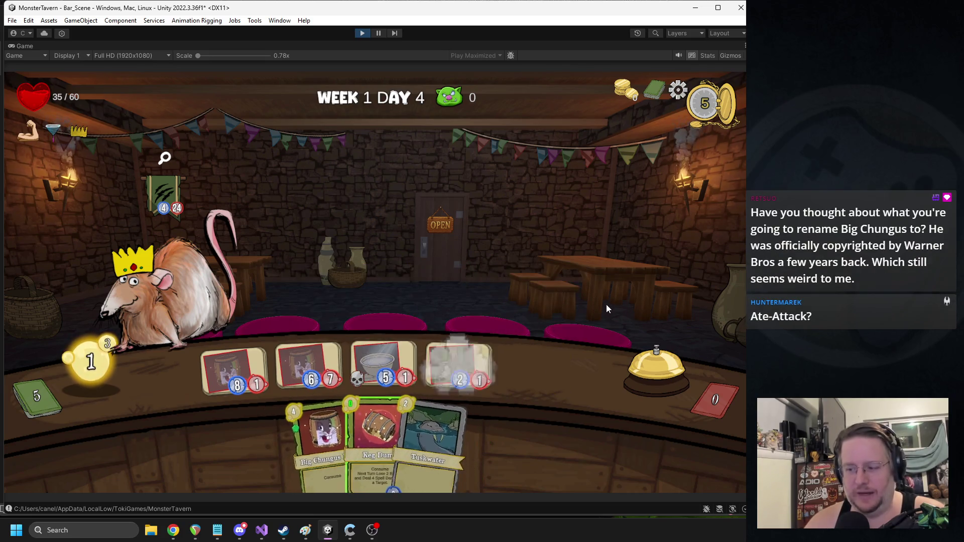
click(640, 366)
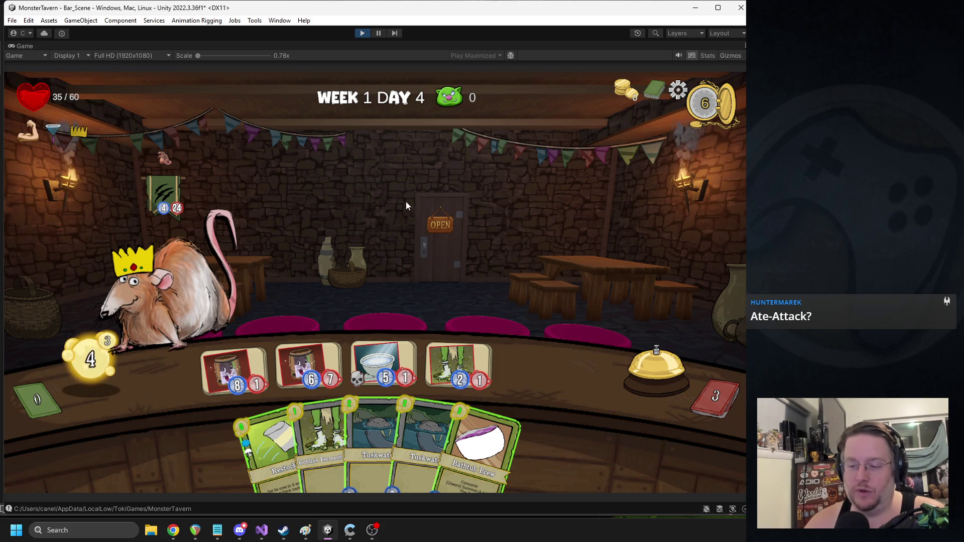
key(alt+Tab)
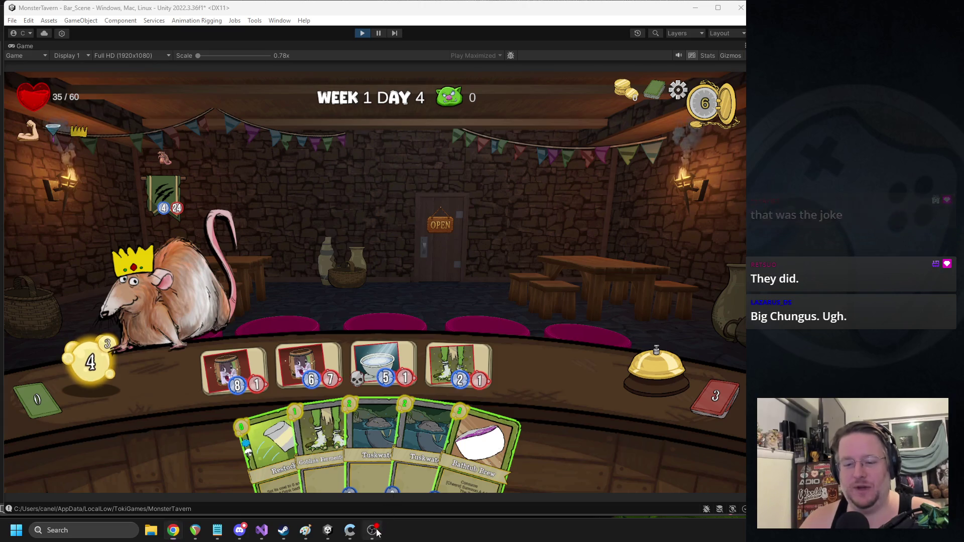
Step: Attack the rat boss with Big Chungus and the bowl card
click(391, 313)
mouse_move(232, 381)
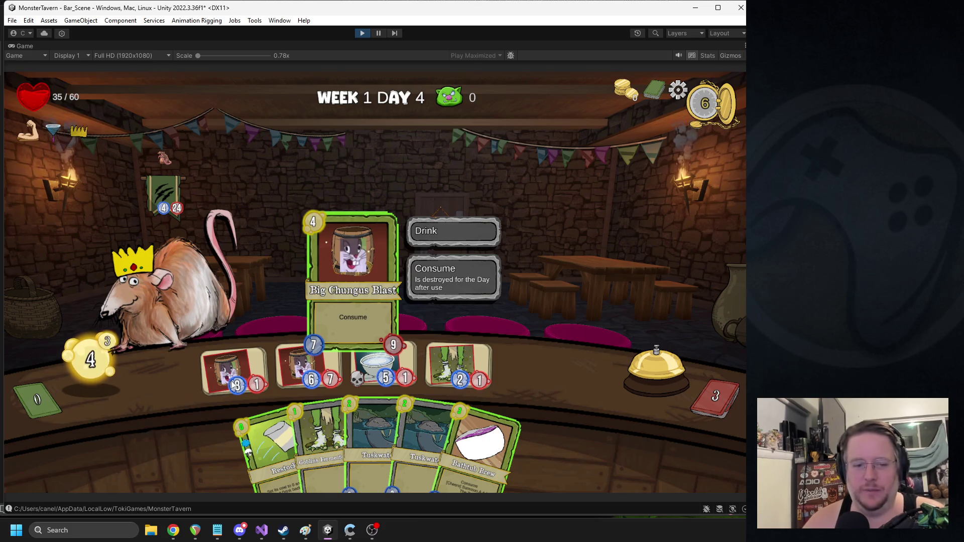
mouse_move(308, 363)
mouse_move(307, 363)
mouse_down()
mouse_move(275, 309)
mouse_move(200, 284)
mouse_up()
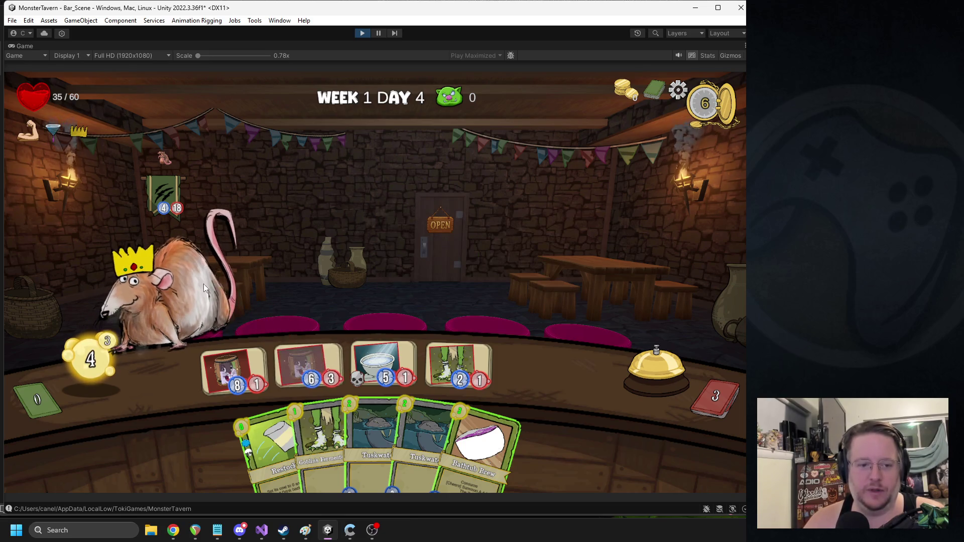
drag(382, 364, 193, 278)
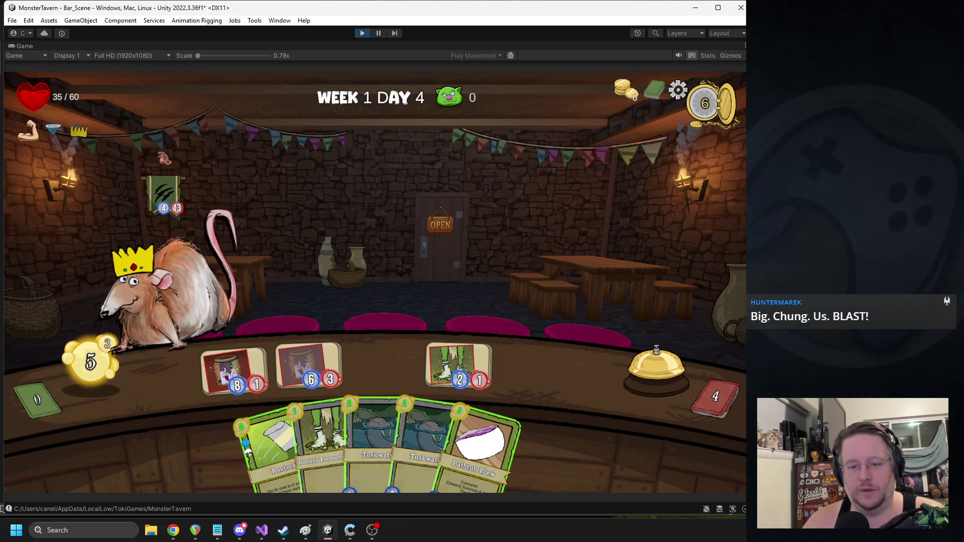
Step: Play Restock, Bathtub Brew to summon The Tub, and another card into the fourth bar slot
drag(271, 449, 234, 373)
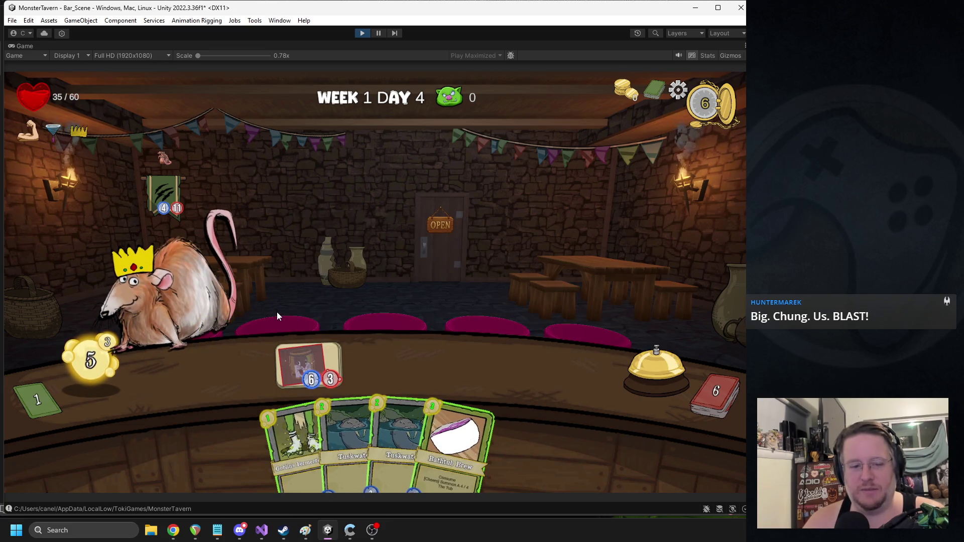
mouse_move(461, 448)
mouse_down()
mouse_move(406, 303)
mouse_move(382, 352)
mouse_up()
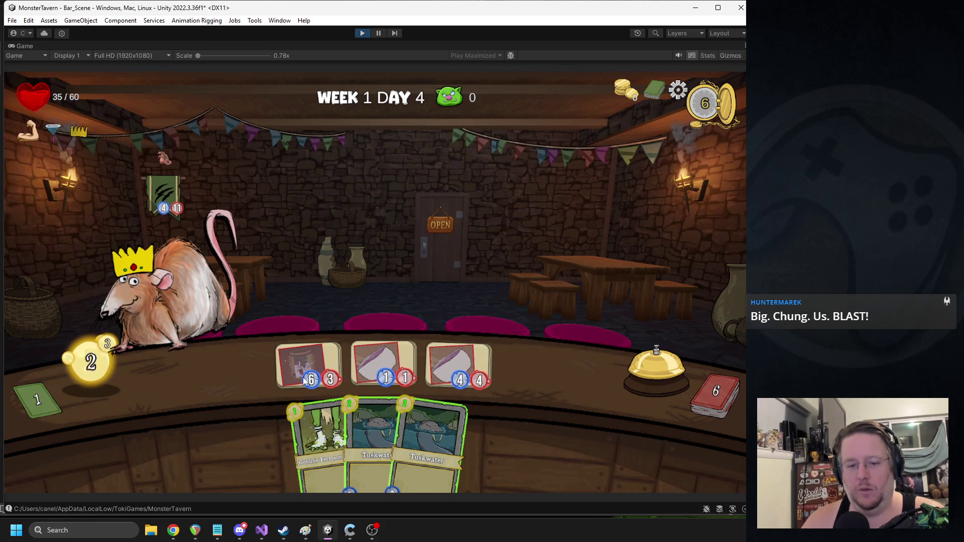
mouse_move(368, 410)
drag(369, 411, 539, 370)
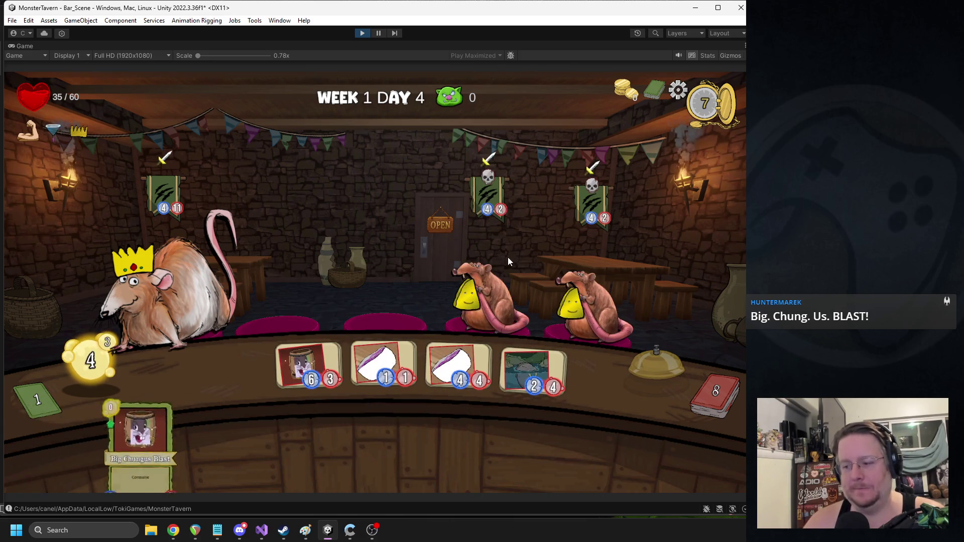
Step: Boost the second bar card with Big Chungus Blast, serve Ferment to the rat, ending both turns
mouse_move(264, 435)
drag(264, 435, 234, 378)
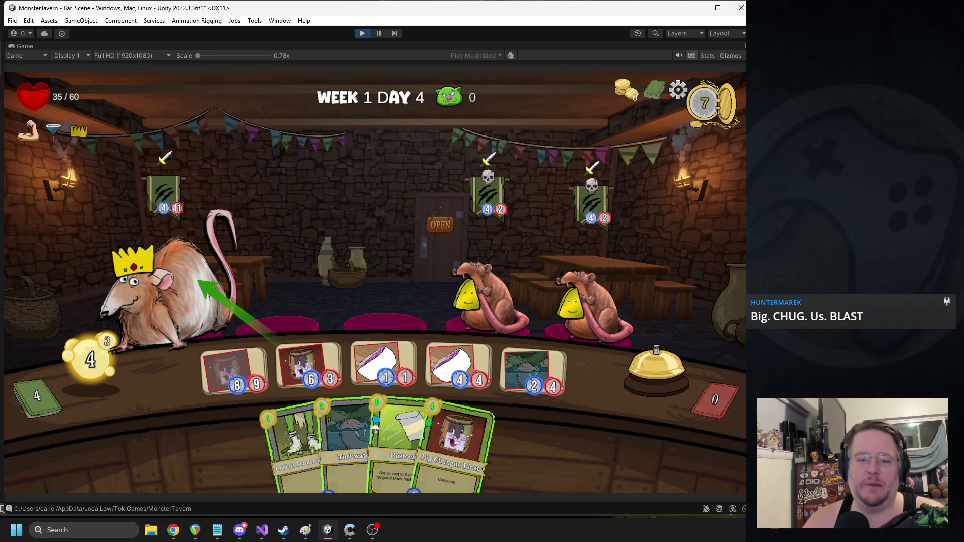
drag(447, 411, 308, 369)
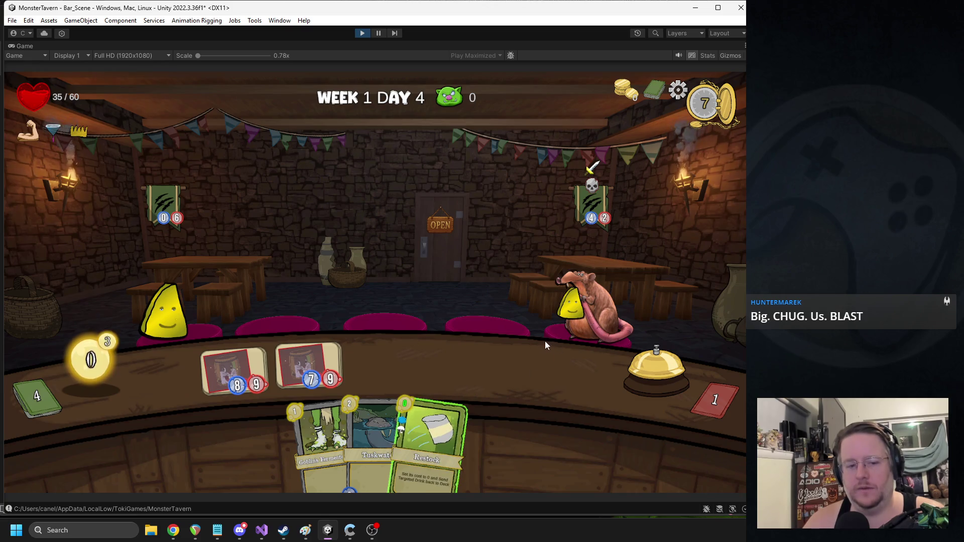
click(644, 385)
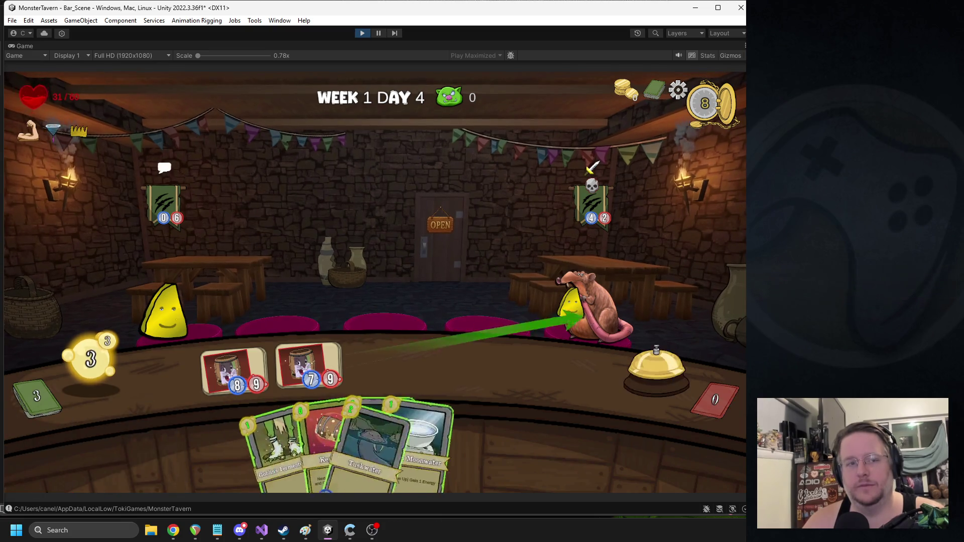
mouse_move(161, 306)
mouse_down()
mouse_move(382, 291)
mouse_move(402, 276)
mouse_up()
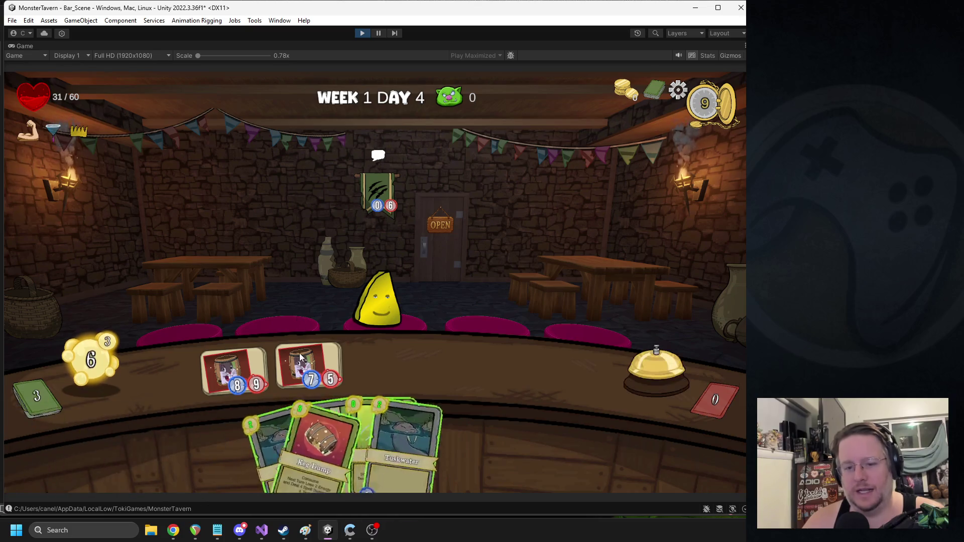
click(634, 374)
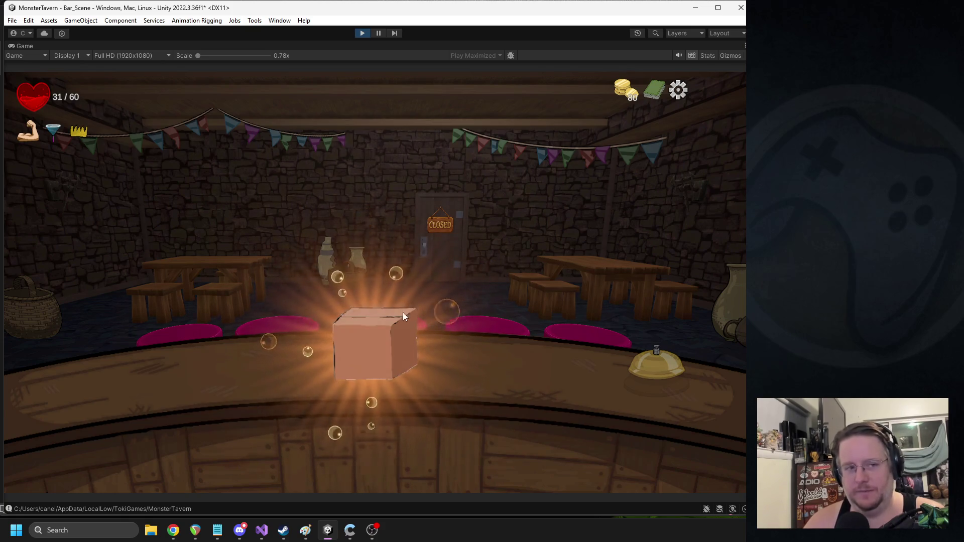
Step: Collect the reward box items (health to 46), pick a reward card, then bring up StreamElements timers
click(415, 306)
click(363, 366)
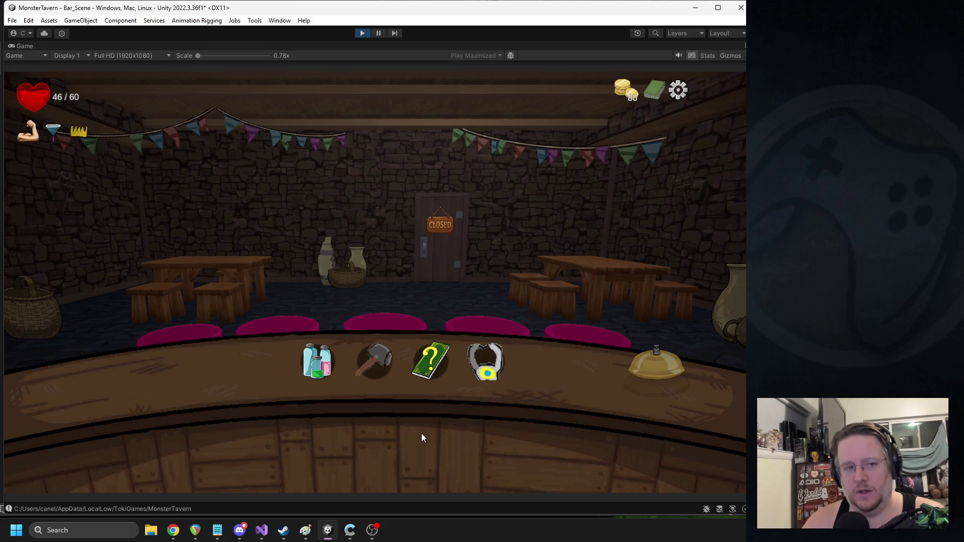
click(440, 375)
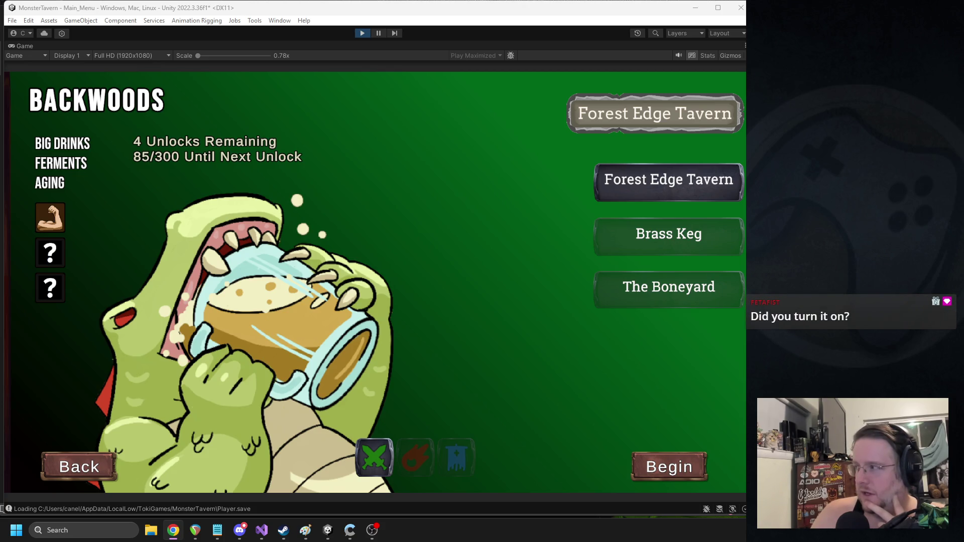
click(173, 531)
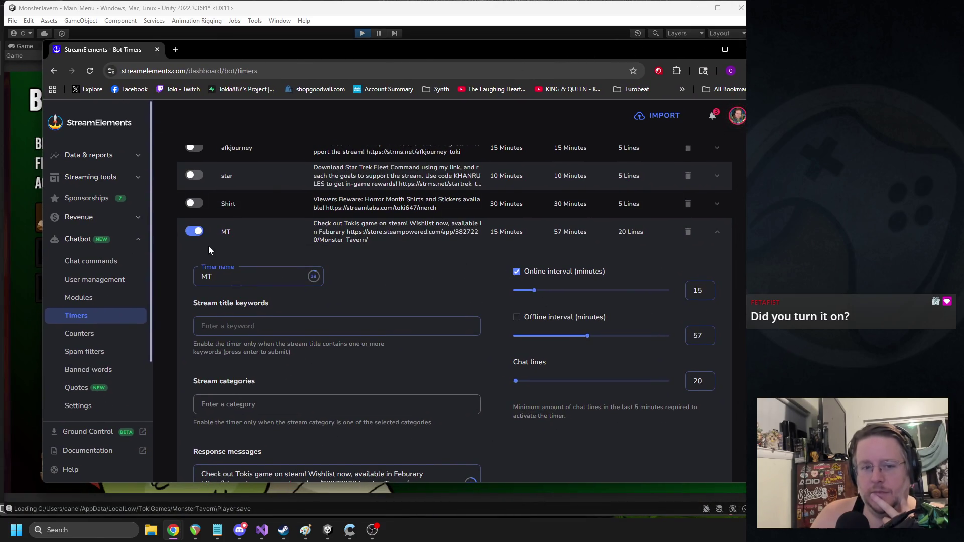
Step: Save the MT wishlist timer in StreamElements Bot Timers
scroll(227, 292, up, 1)
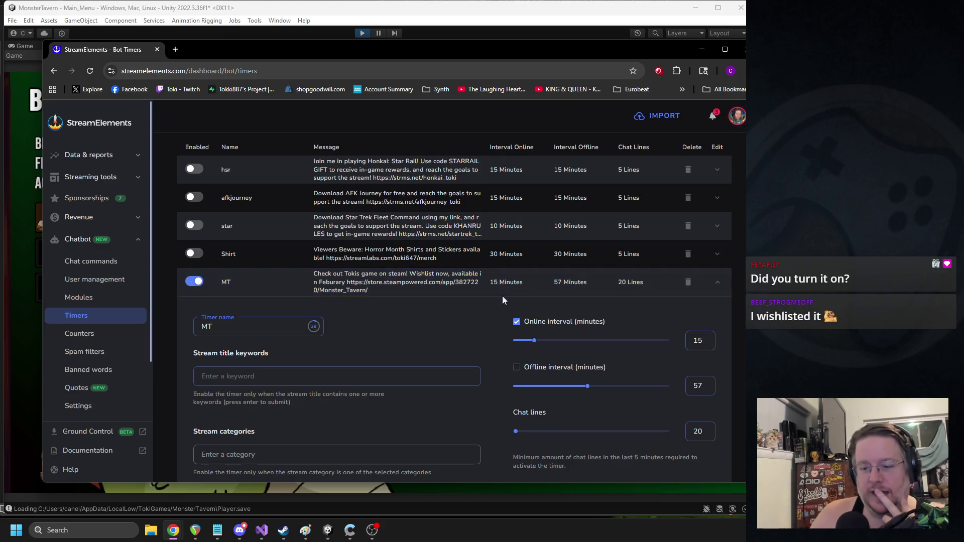
scroll(489, 322, down, 1)
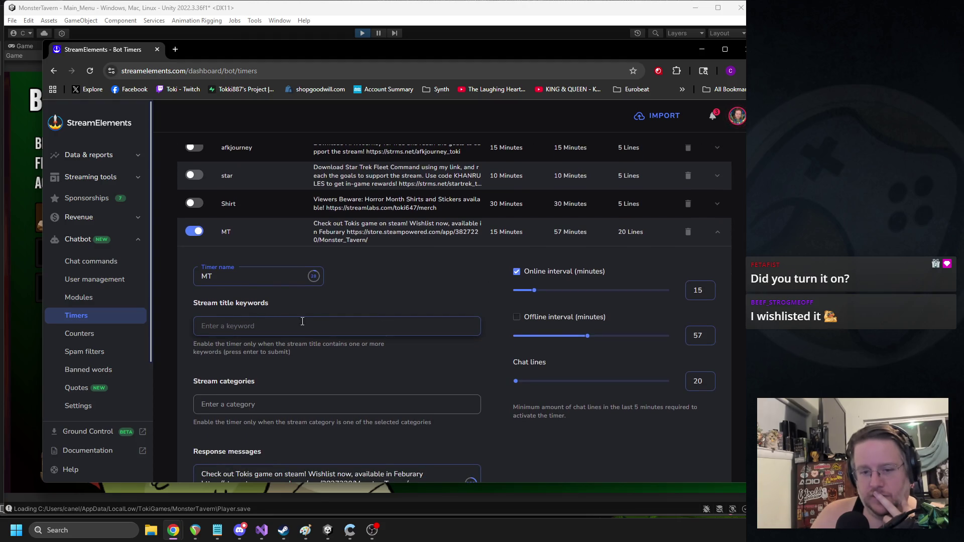
scroll(357, 319, down, 2)
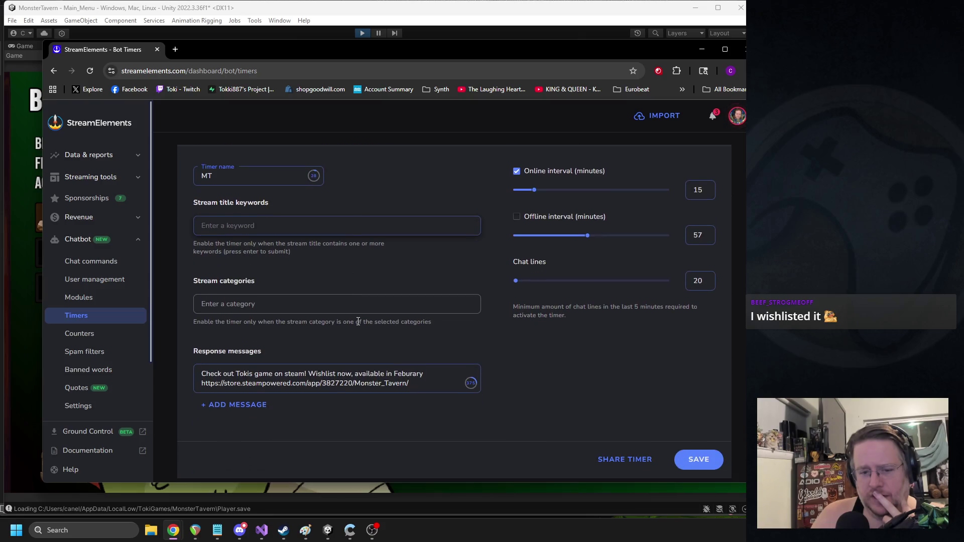
click(696, 460)
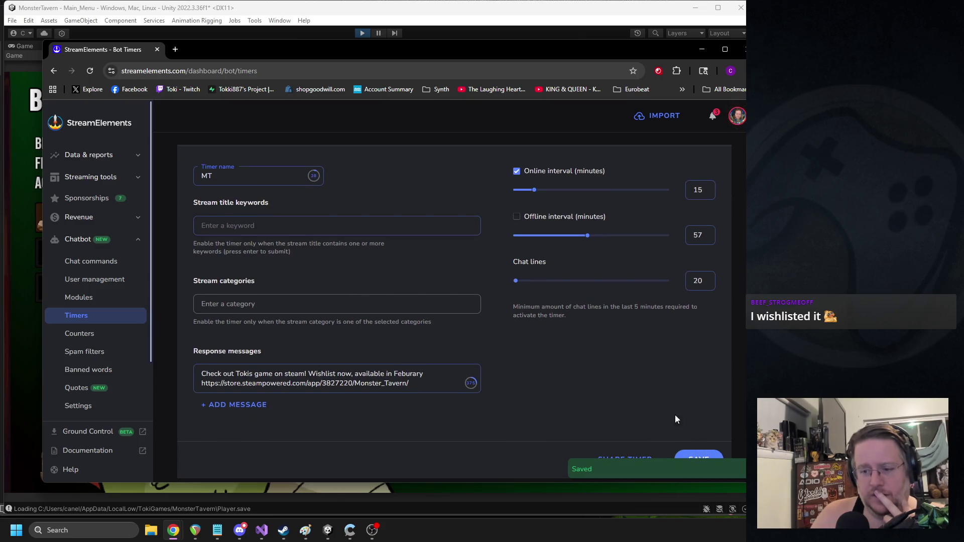
scroll(630, 374, up, 2)
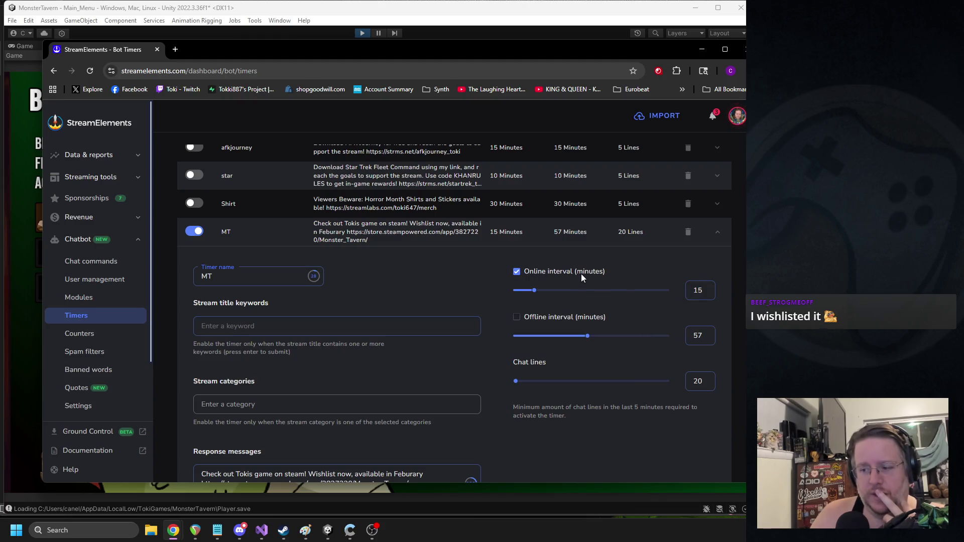
Step: Change MT's Chat lines from 20 to 5, then drag the Chrome window off screen
triple_click(554, 407)
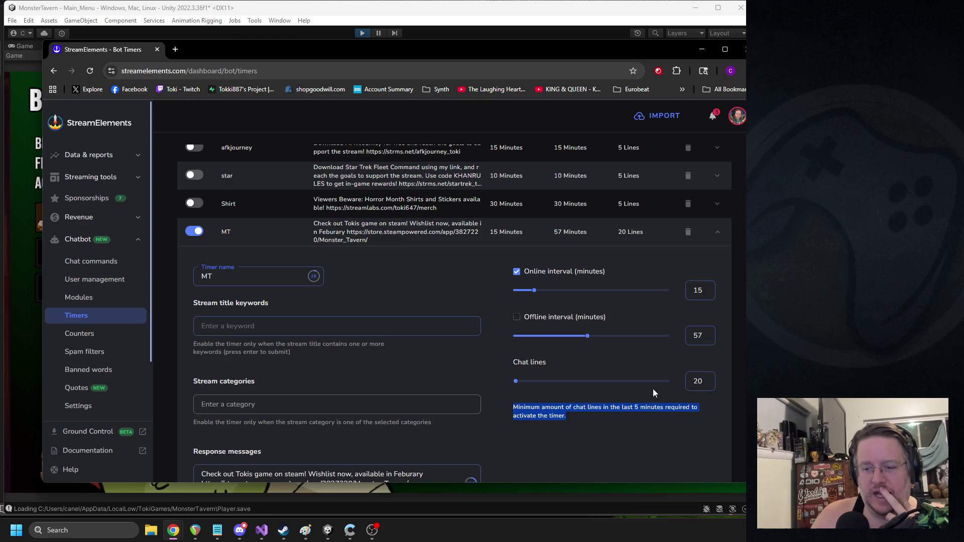
click(710, 384)
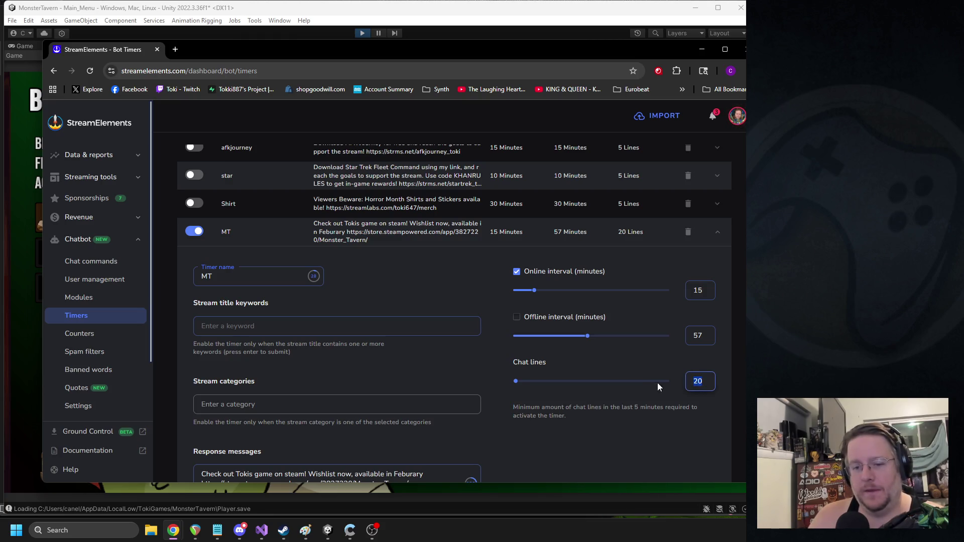
text(5)
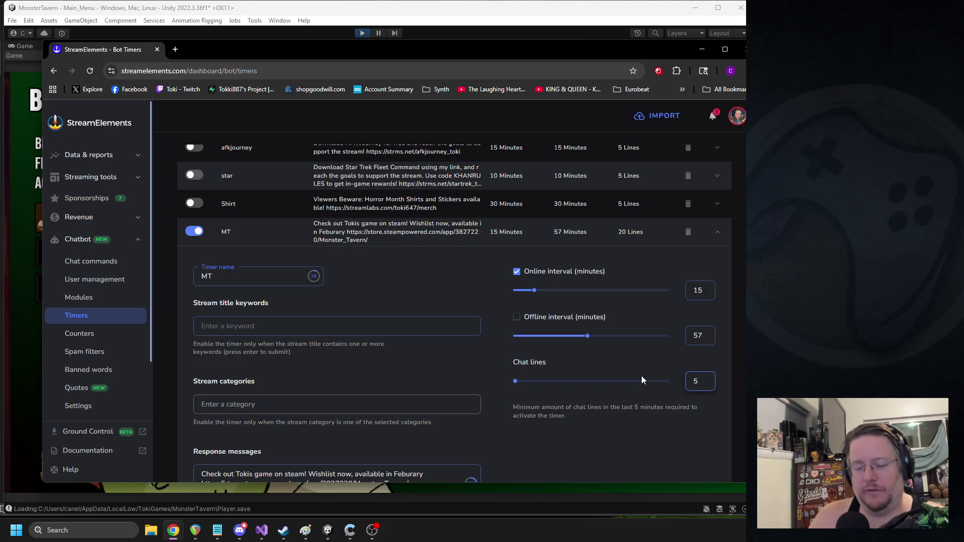
click(650, 427)
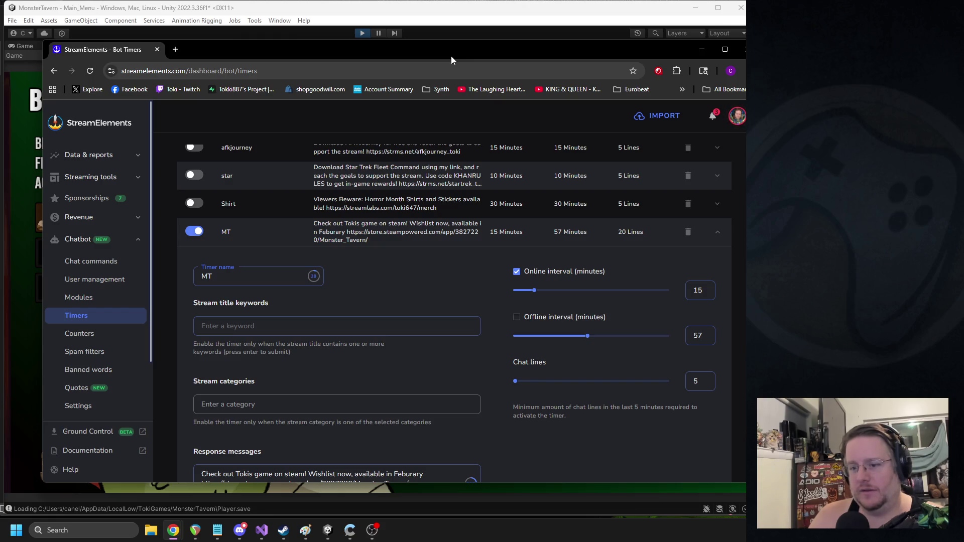
mouse_move(451, 60)
mouse_down()
mouse_move(963, 141)
mouse_move(963, 151)
mouse_up()
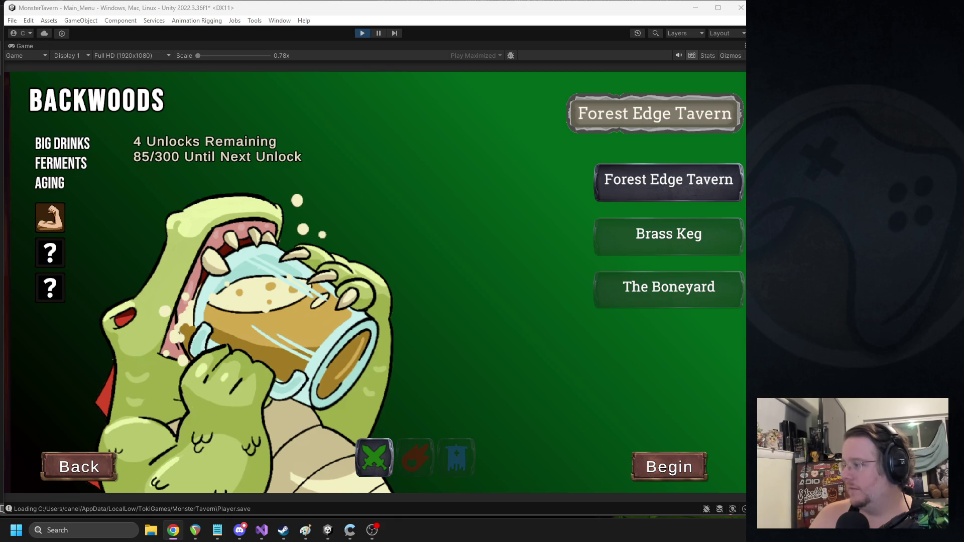
Step: Return to Unity, stop the running session, and play the game again to reach the main menu
click(373, 537)
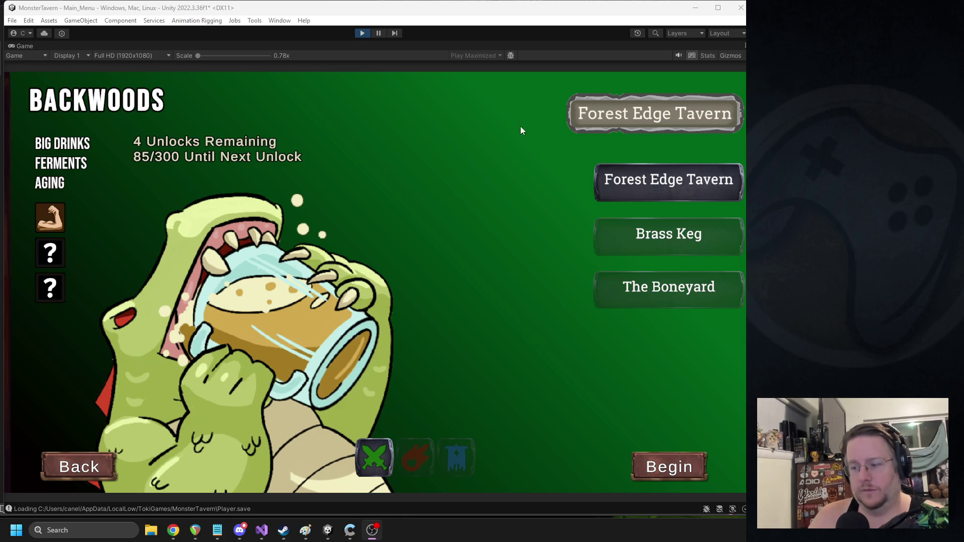
click(360, 35)
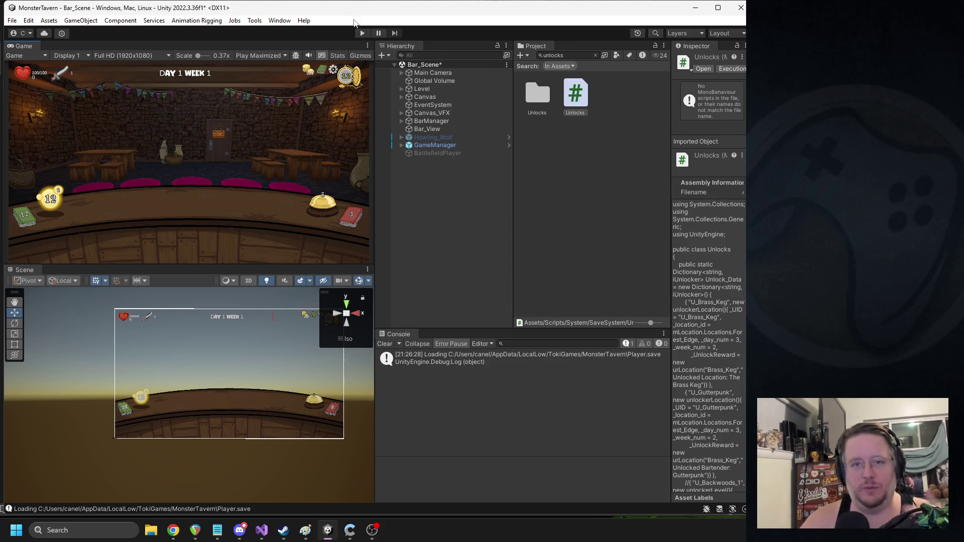
click(363, 32)
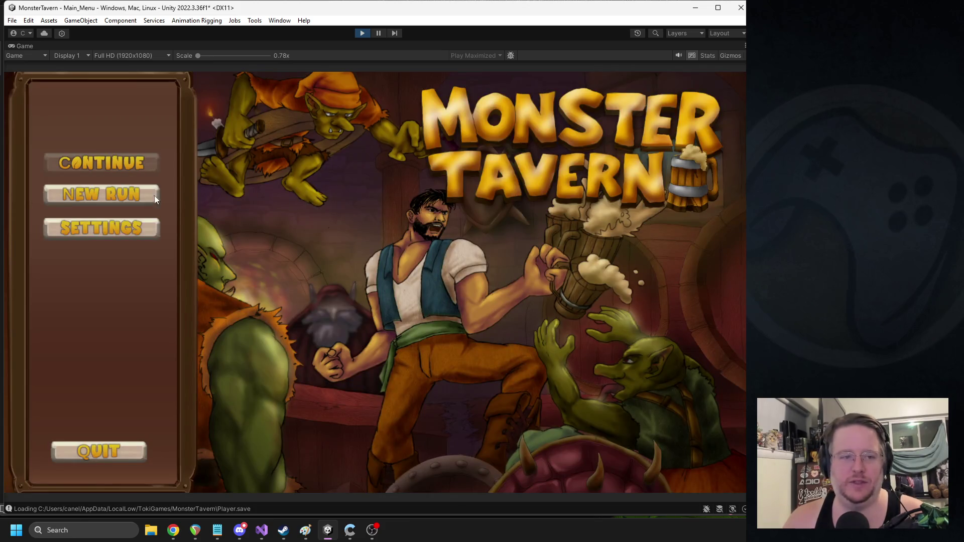
Step: Start a new run, take the middle drink card and a left star card, and end the day for Victory
click(158, 195)
click(656, 472)
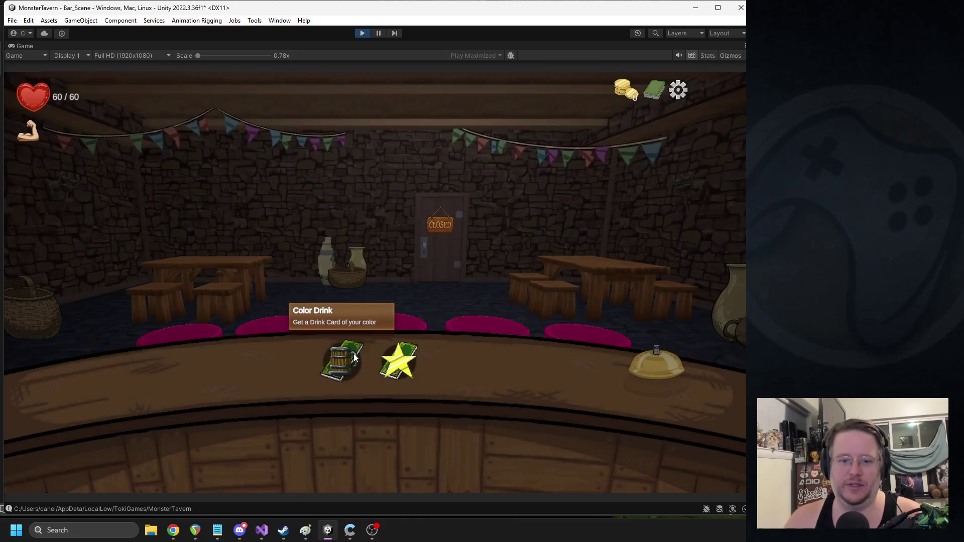
click(353, 355)
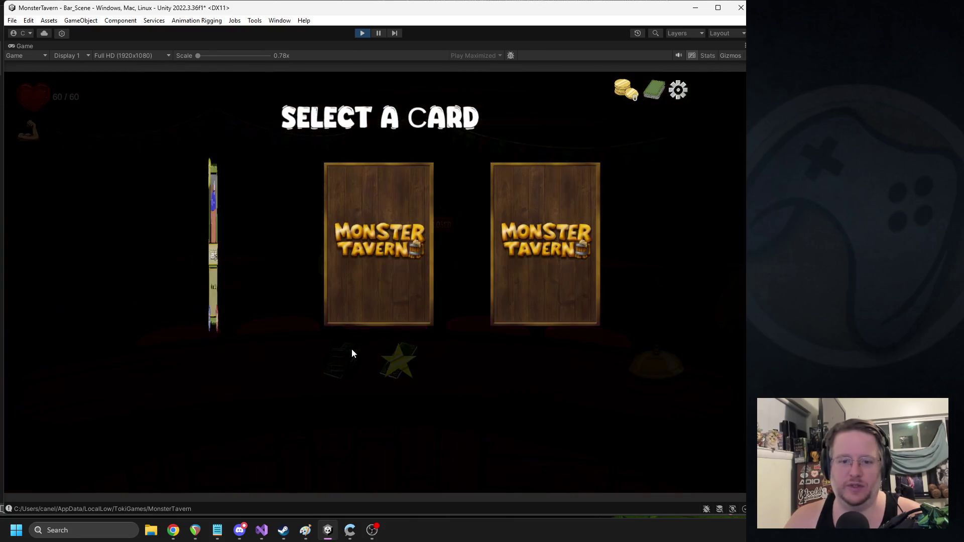
click(378, 290)
click(411, 358)
click(201, 235)
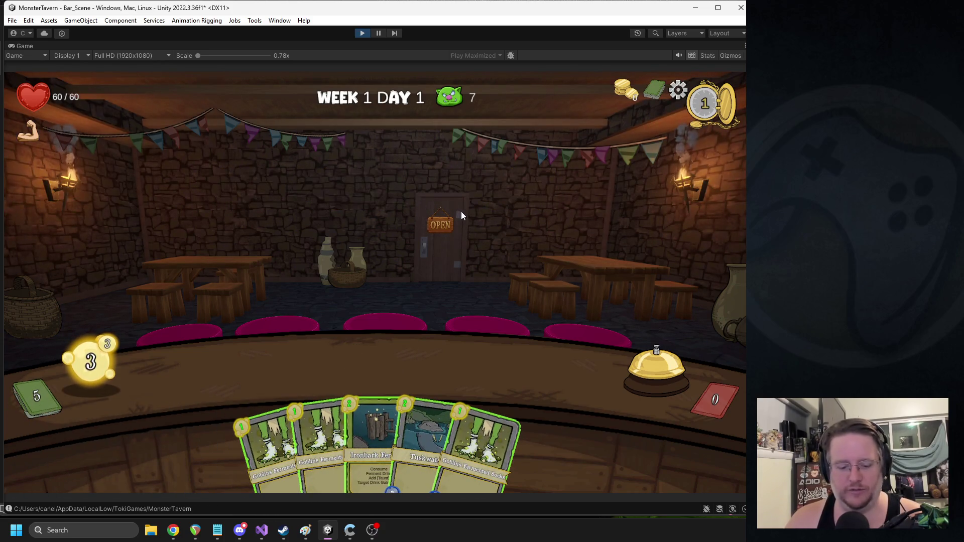
click(457, 218)
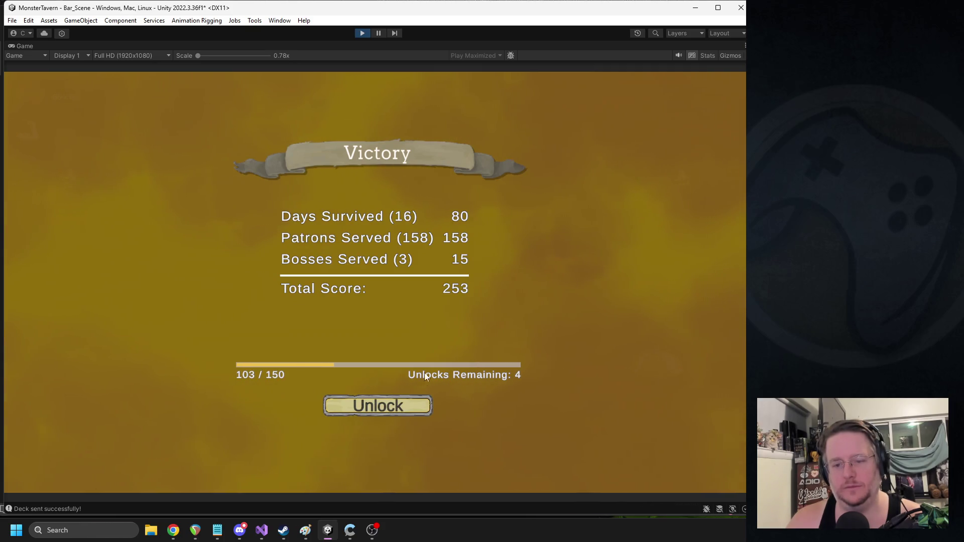
Step: Claim the Gutterpunk unlock, close the unlock screens, and return to the main menu
click(404, 405)
click(363, 437)
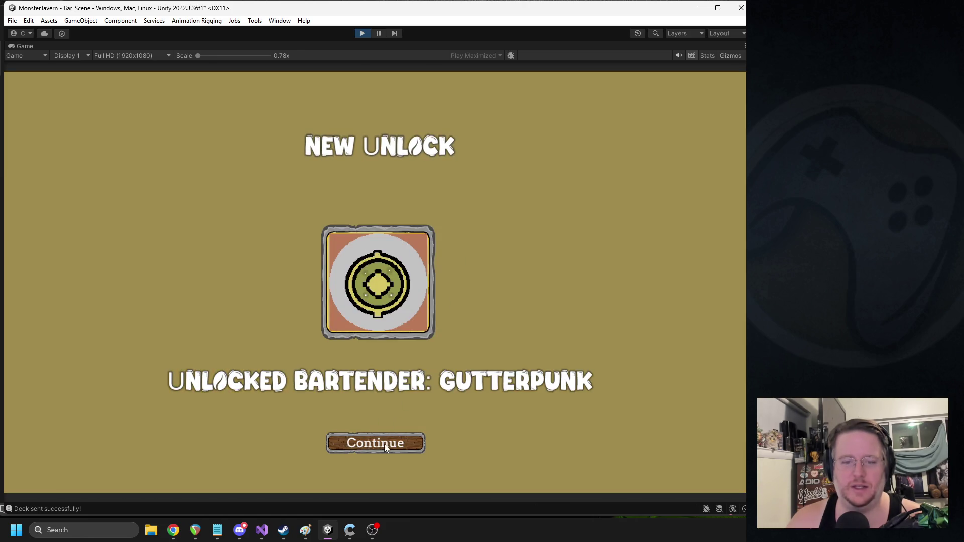
click(384, 444)
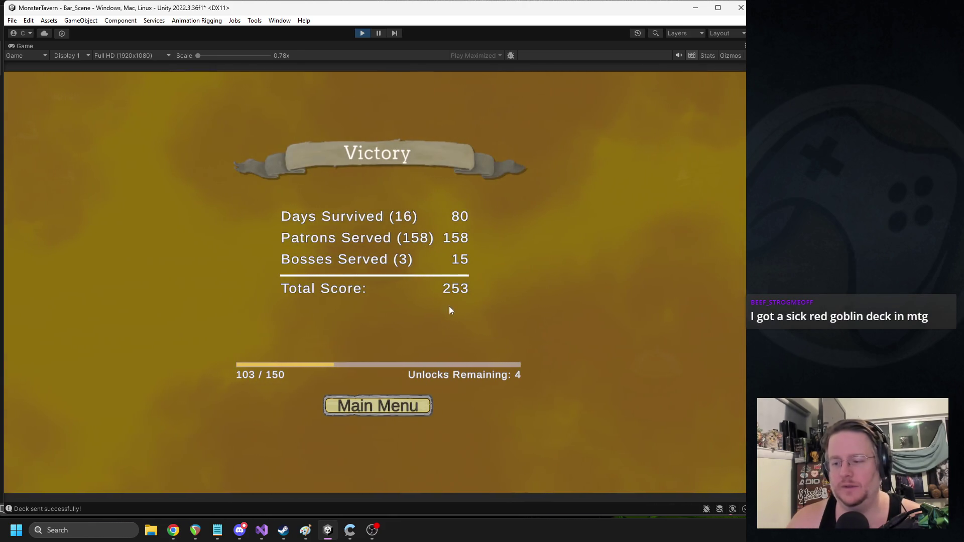
click(372, 399)
Step: Start a new run as the Gutterpunk bartender, triggering the ArgumentNullException
click(138, 194)
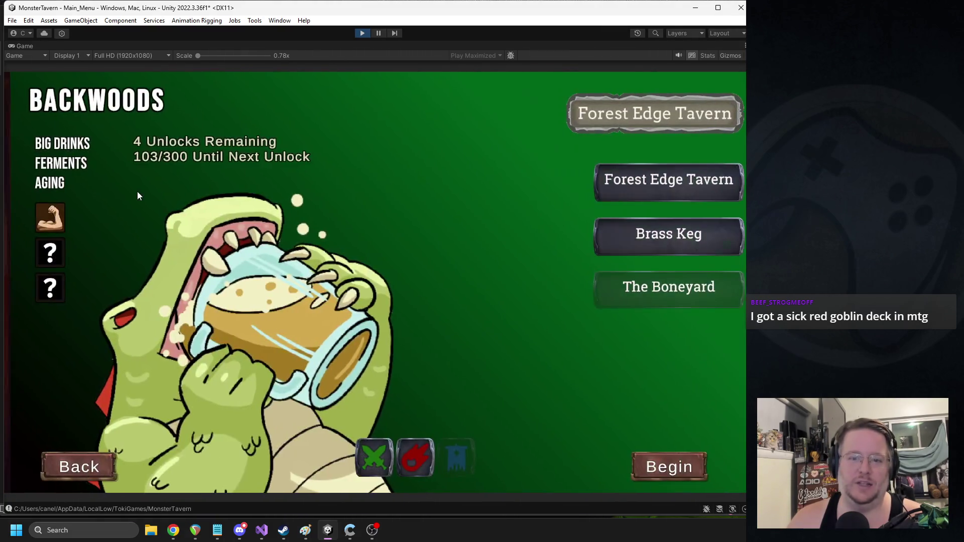
click(414, 453)
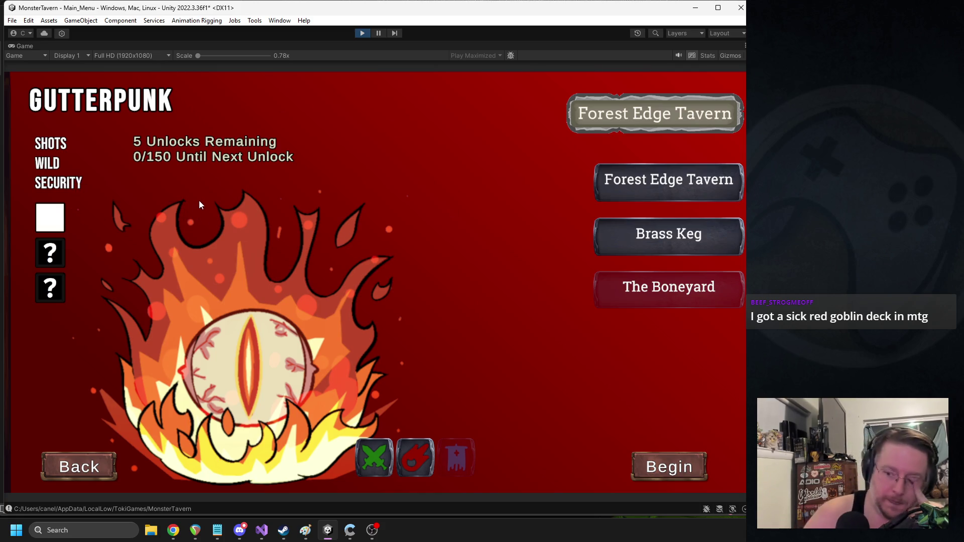
click(658, 461)
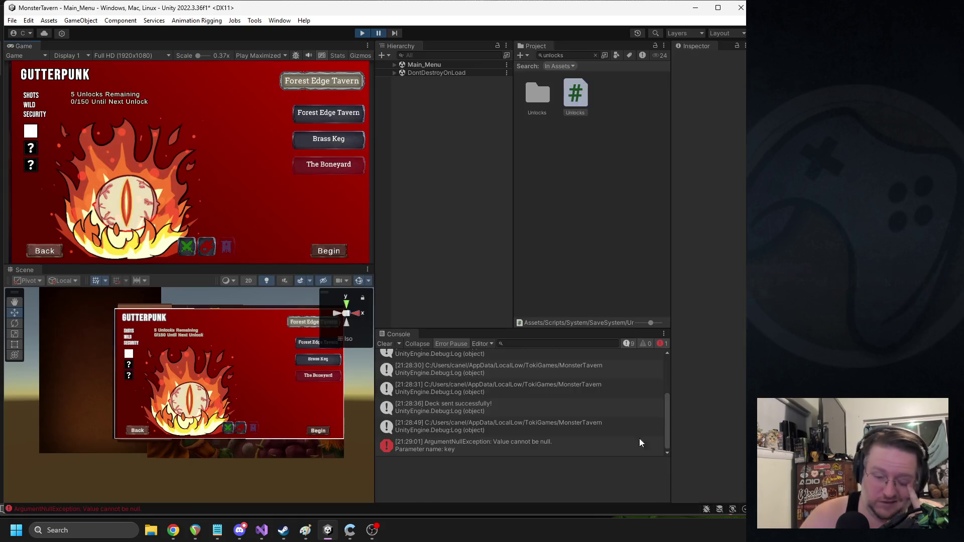
Step: Open ClickNext() in mUISelectBartender.cs from the console error, then return to Unity and stop play mode
double_click(454, 449)
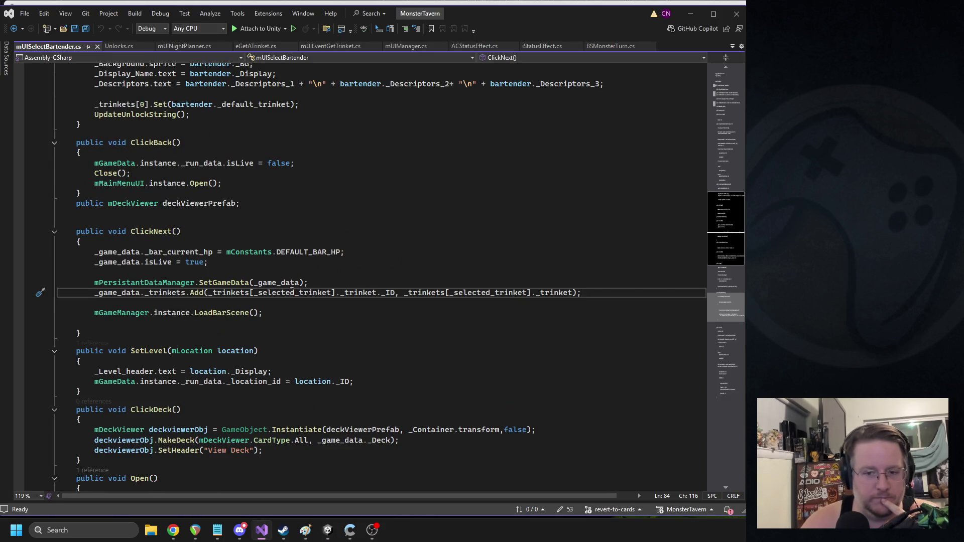
click(328, 530)
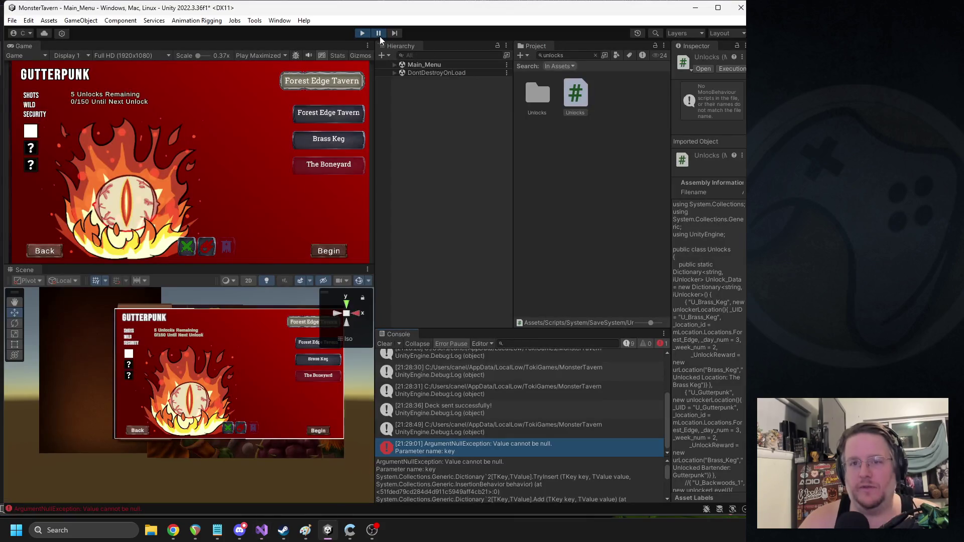
click(360, 34)
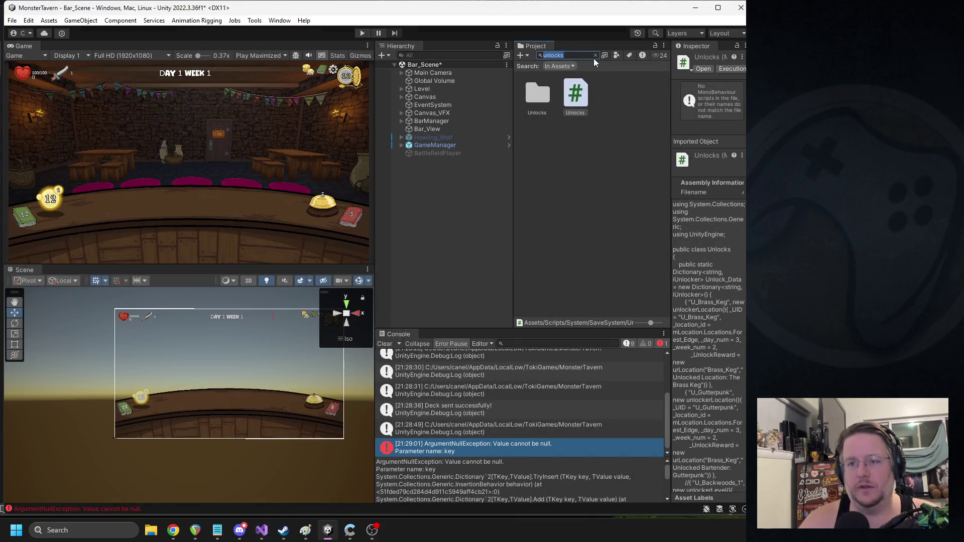
Step: Search the Project for 'gutterpunk' and select the Gutterpunk bartender prefab
click(595, 56)
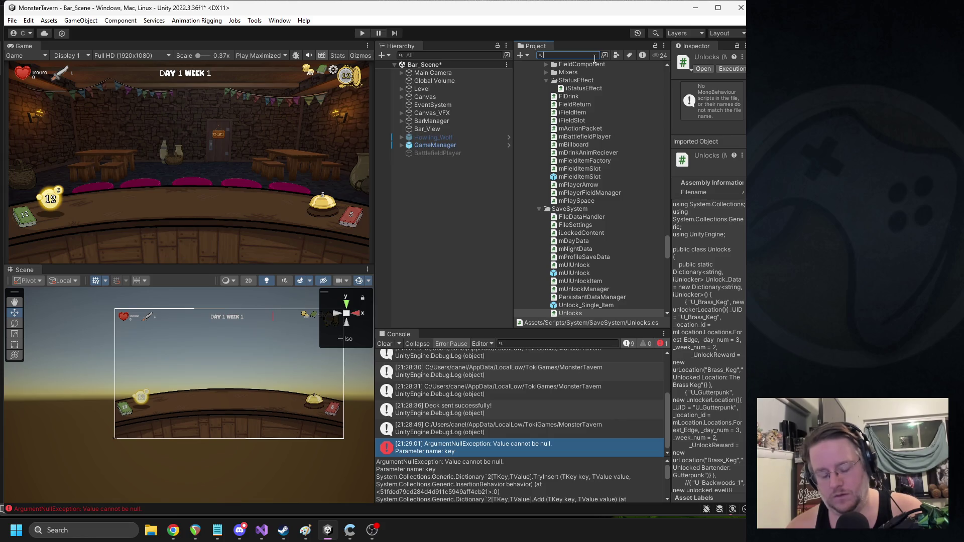
text(gutterpunk)
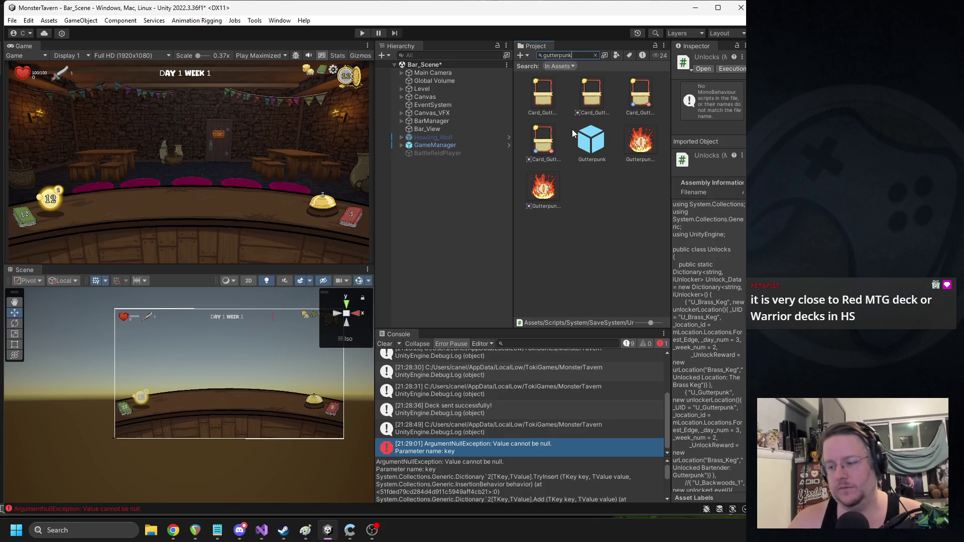
click(595, 147)
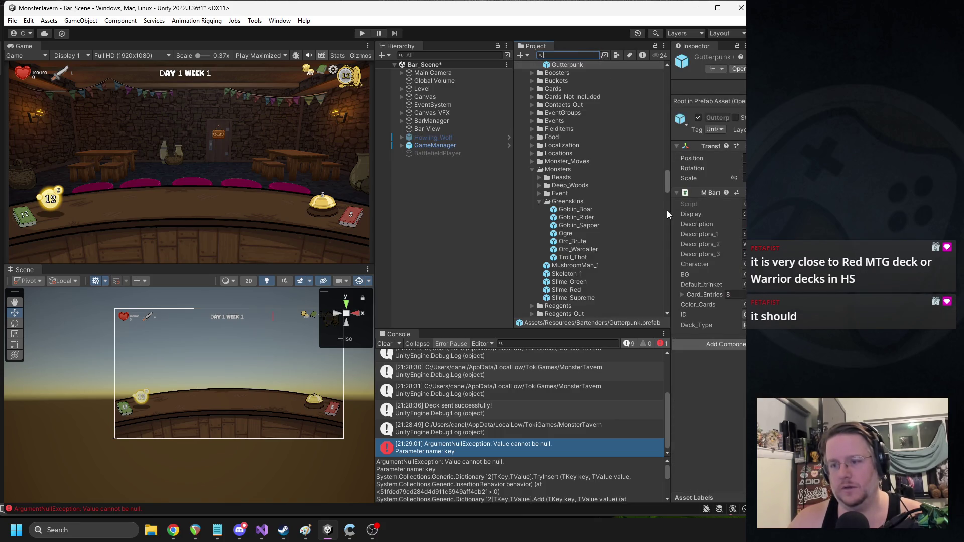
drag(669, 210, 577, 210)
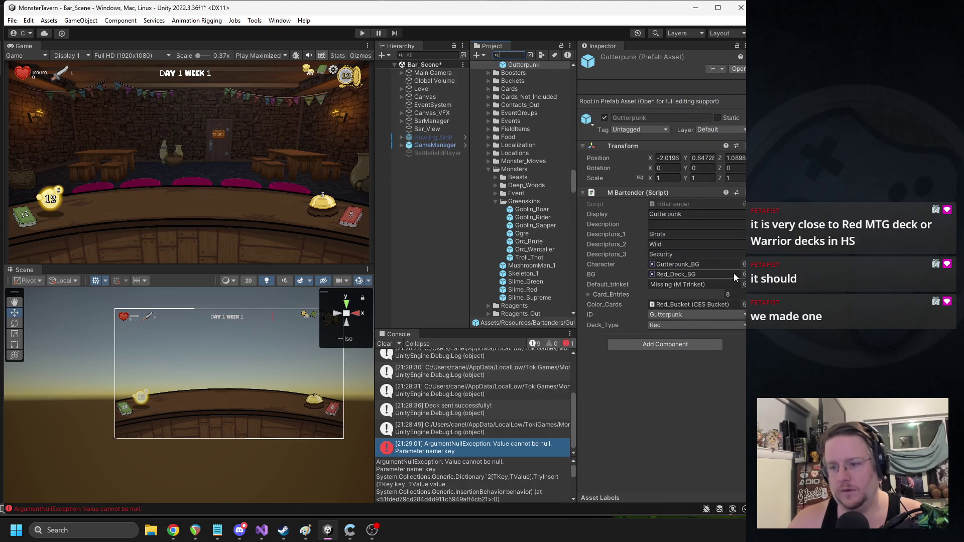
Step: Drag Trinkets/Bartender/Stout_Heart into Default_trinket and relaunch the game
click(489, 169)
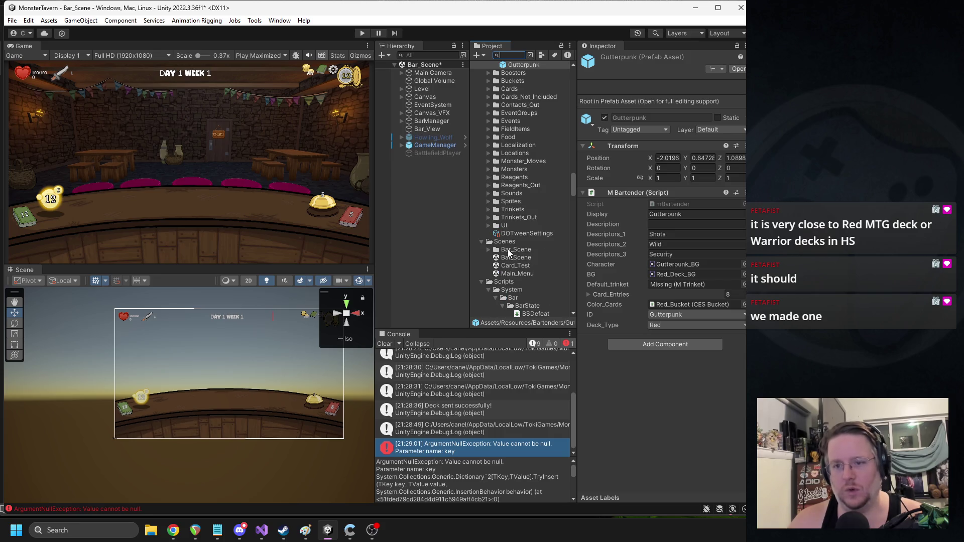
click(488, 210)
click(495, 218)
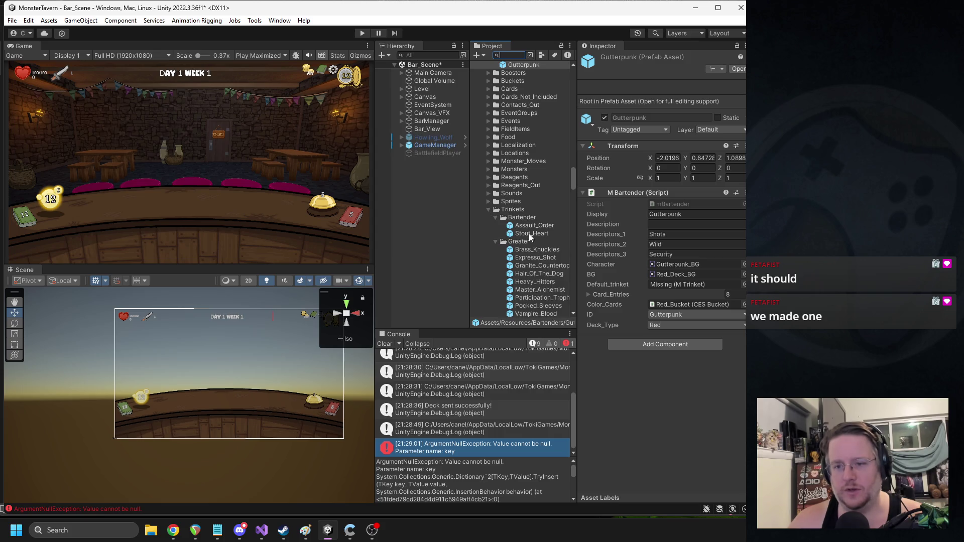
drag(629, 284, 671, 285)
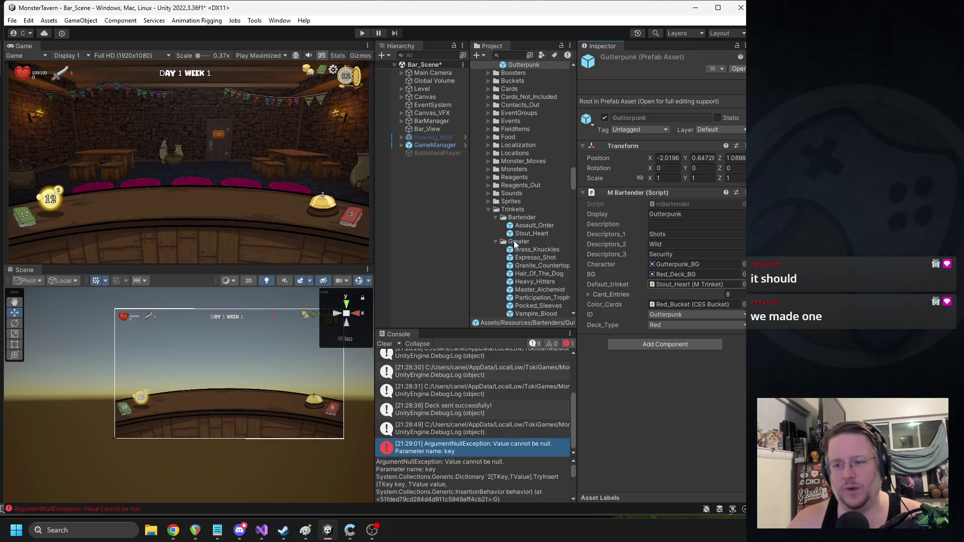
click(367, 33)
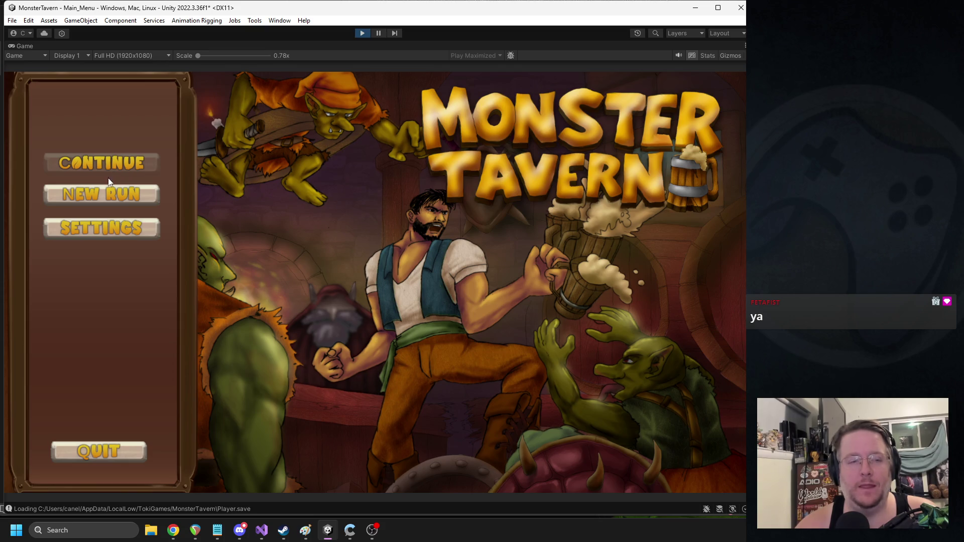
Step: Start a new Gutterpunk run from the main menu
click(106, 196)
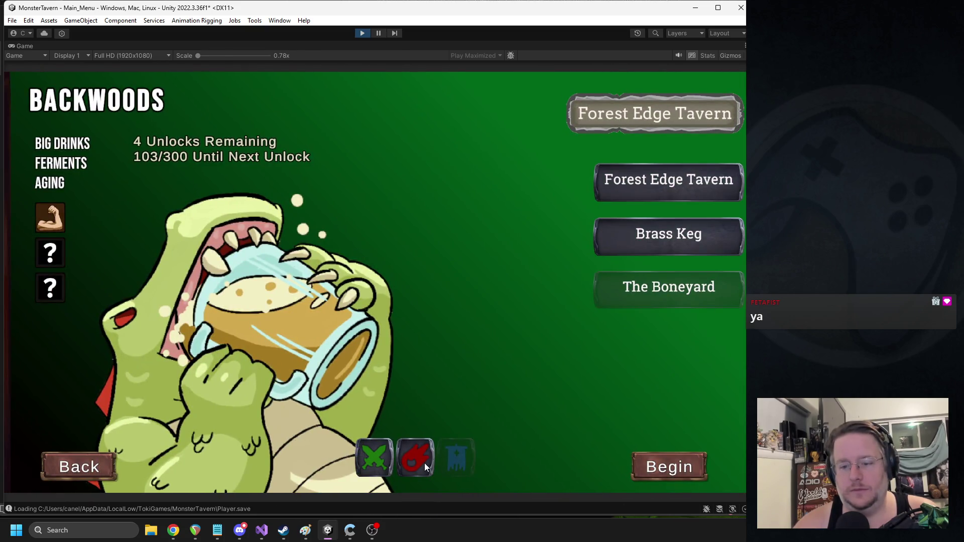
click(422, 462)
mouse_move(49, 215)
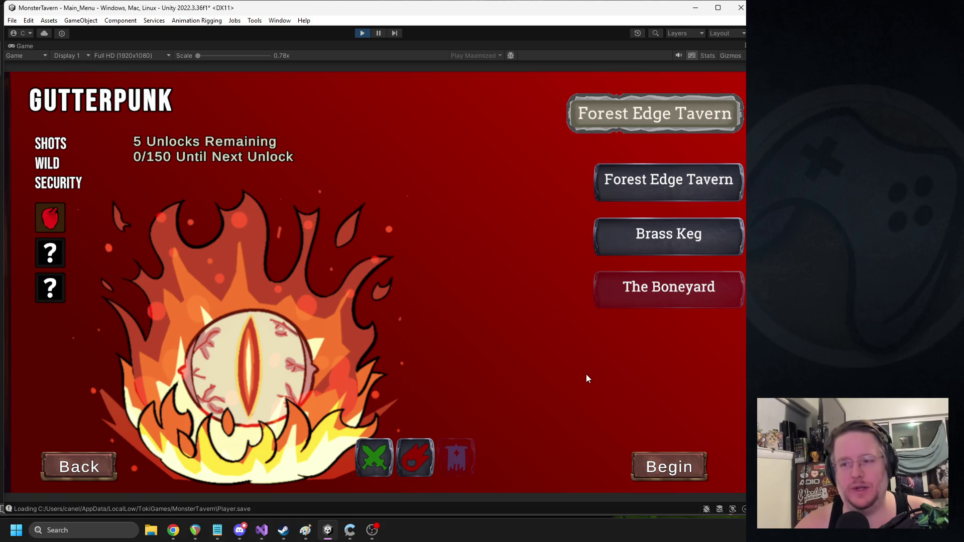
click(670, 469)
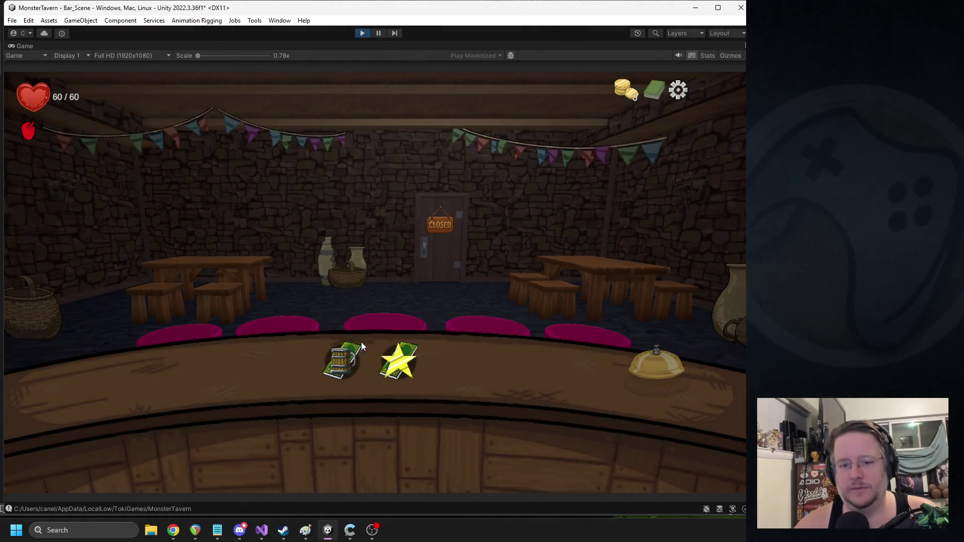
Step: Take Punch Bowl and Round On The House, check Goblin Swill's Rush and Cheers tooltips, then stop the game
mouse_move(347, 352)
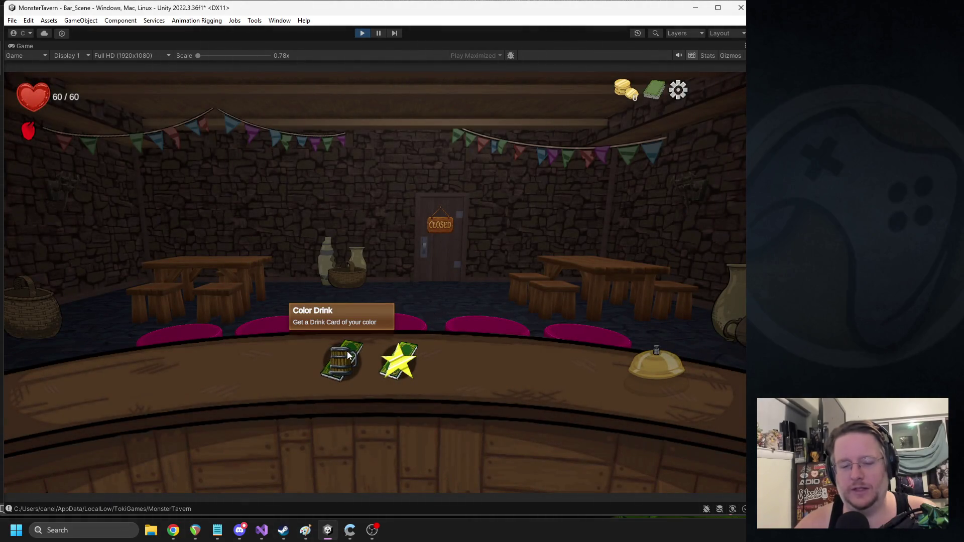
click(348, 357)
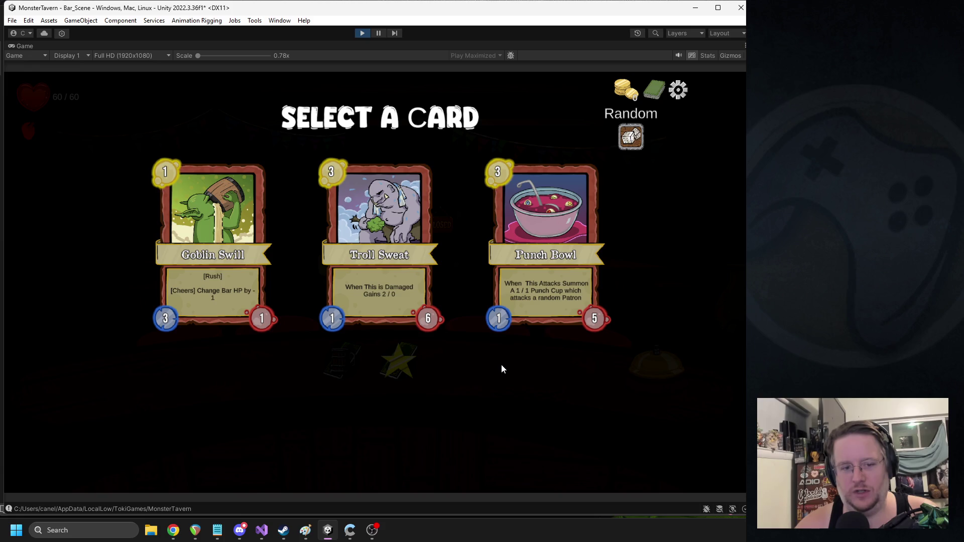
mouse_move(204, 297)
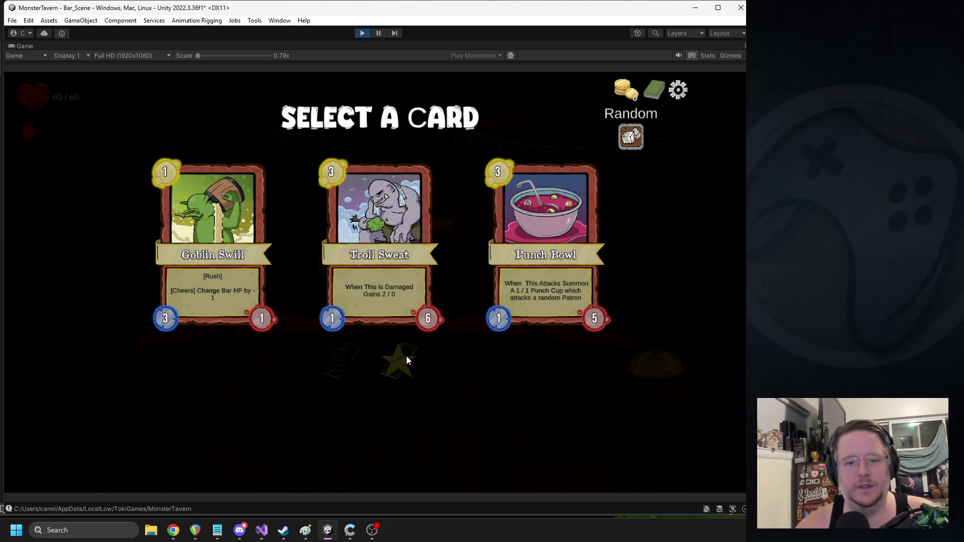
click(564, 239)
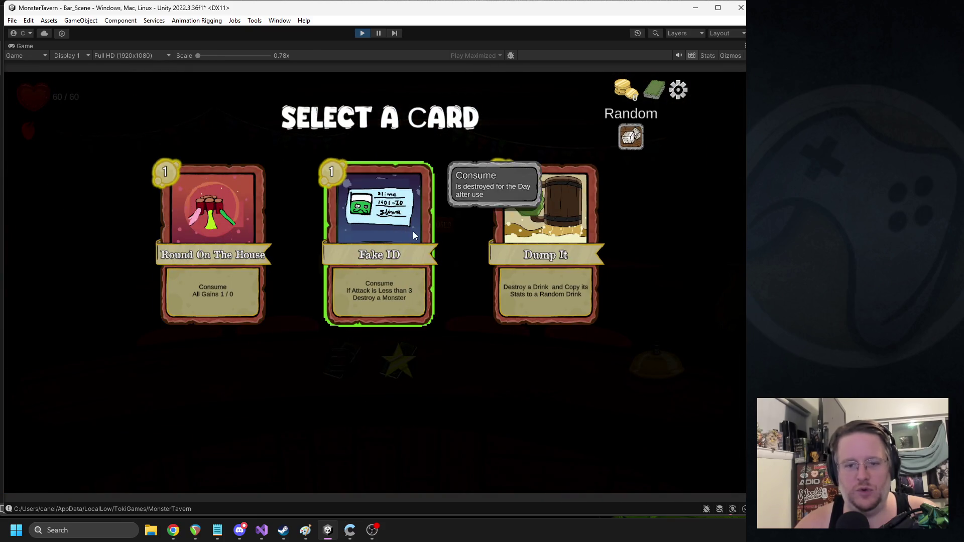
click(228, 235)
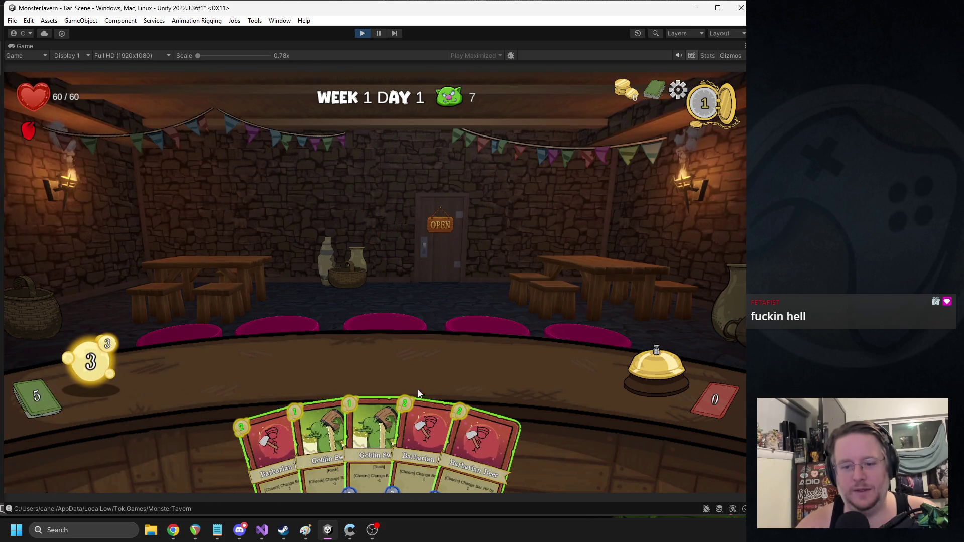
mouse_move(365, 412)
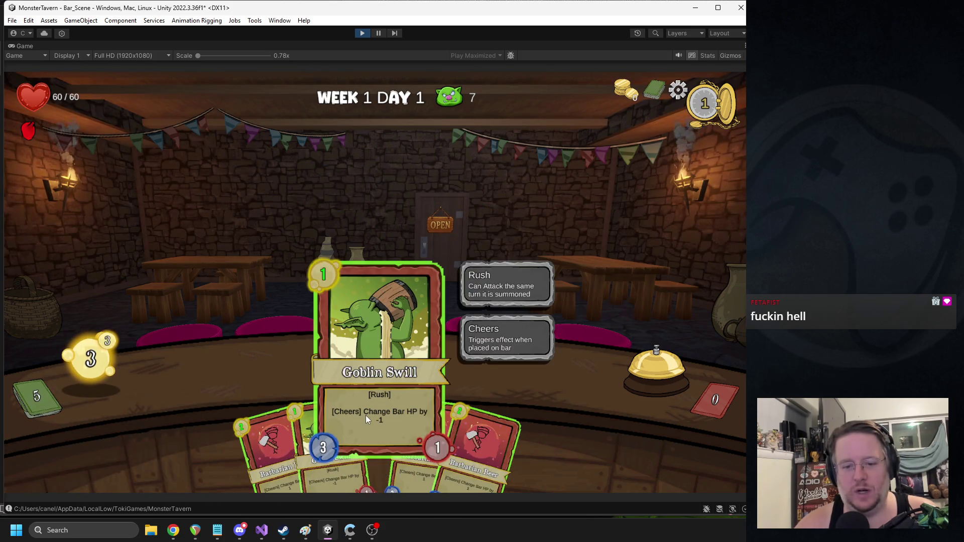
click(362, 32)
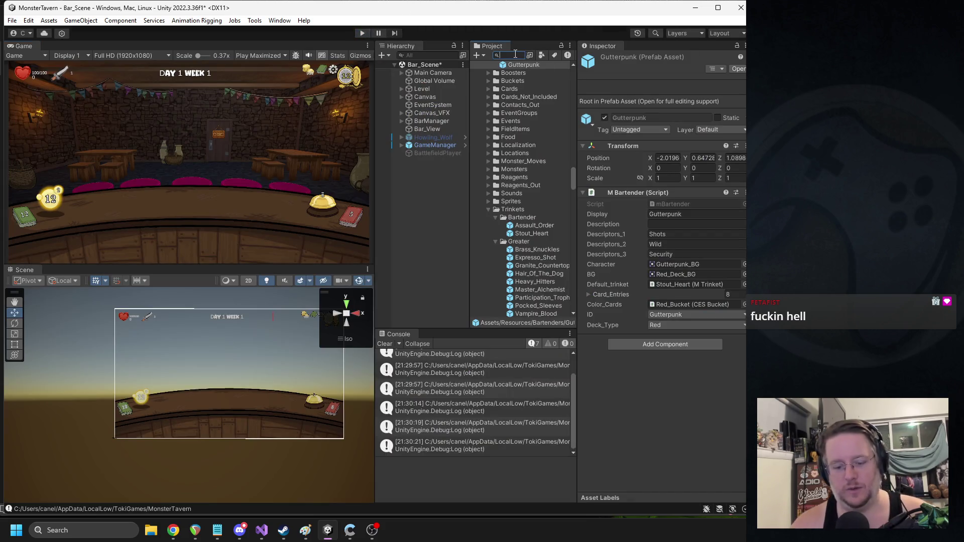
Step: Find goblin_swill in the Project panel and open the Goblin_Swill prefab's components
text(goblin)
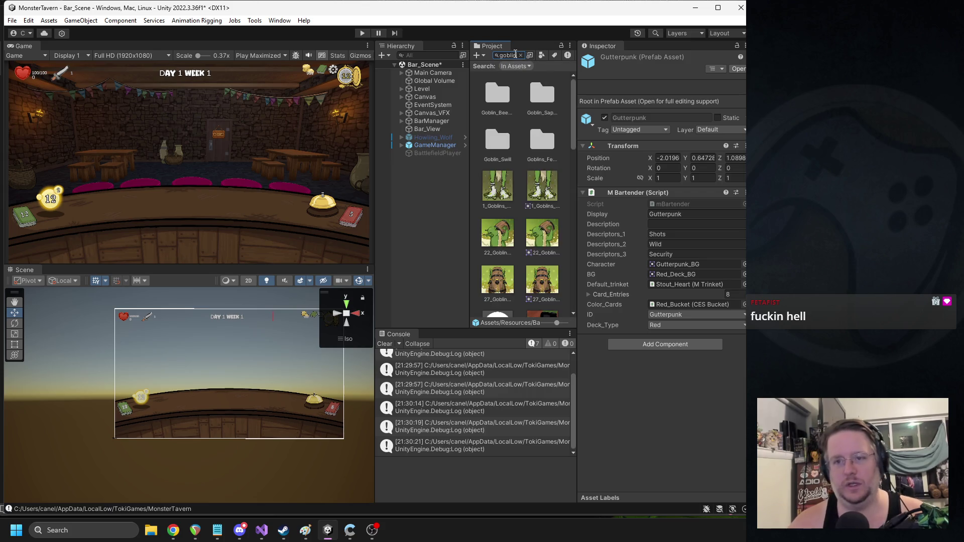
drag(578, 136, 589, 136)
drag(377, 167, 335, 167)
scroll(491, 126, down, 5)
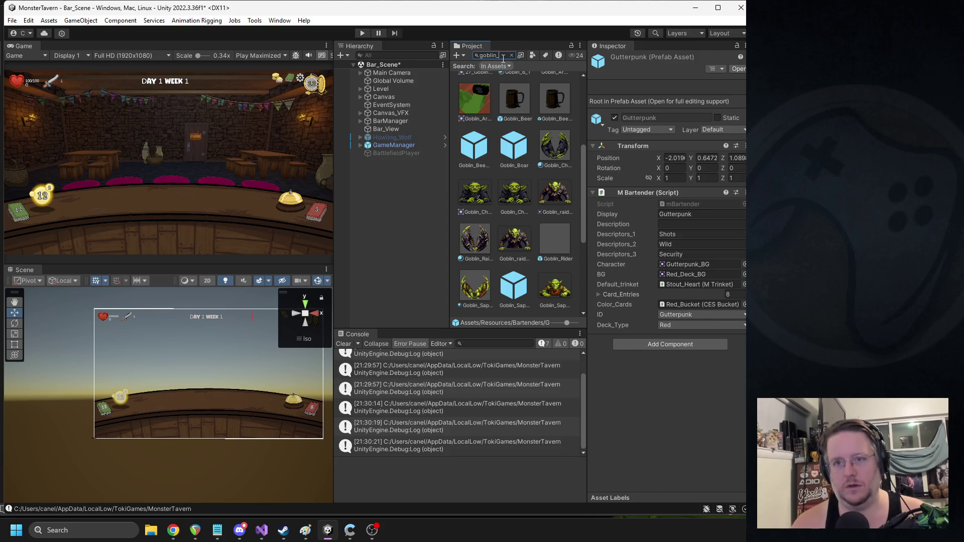
text(ll)
click(550, 94)
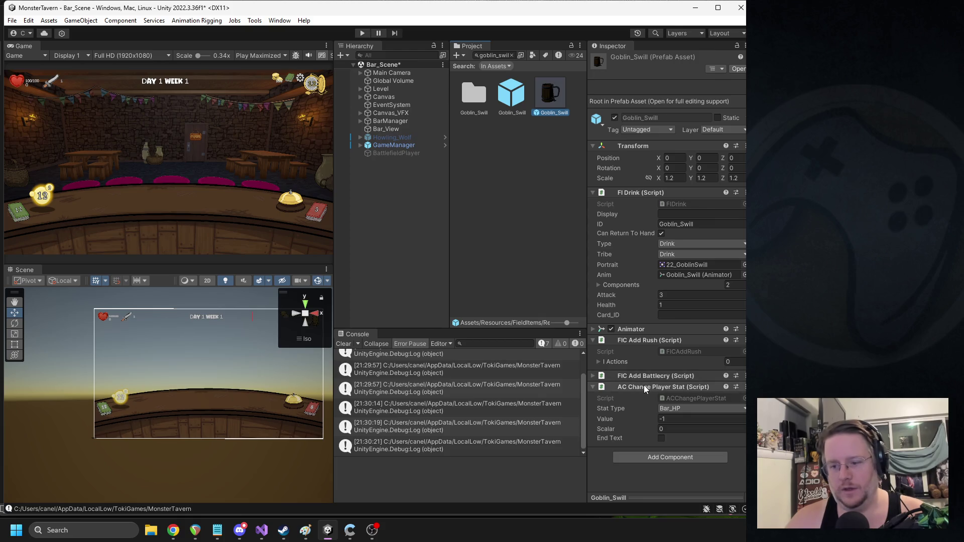
Step: Delete the <br> from FIC Add Rush's label in Visual Studio, save, and replay in Unity
right_click(649, 340)
click(682, 459)
scroll(159, 350, down, 3)
drag(186, 307, 206, 308)
key(BackSpace)
key(ctrl+s)
click(328, 531)
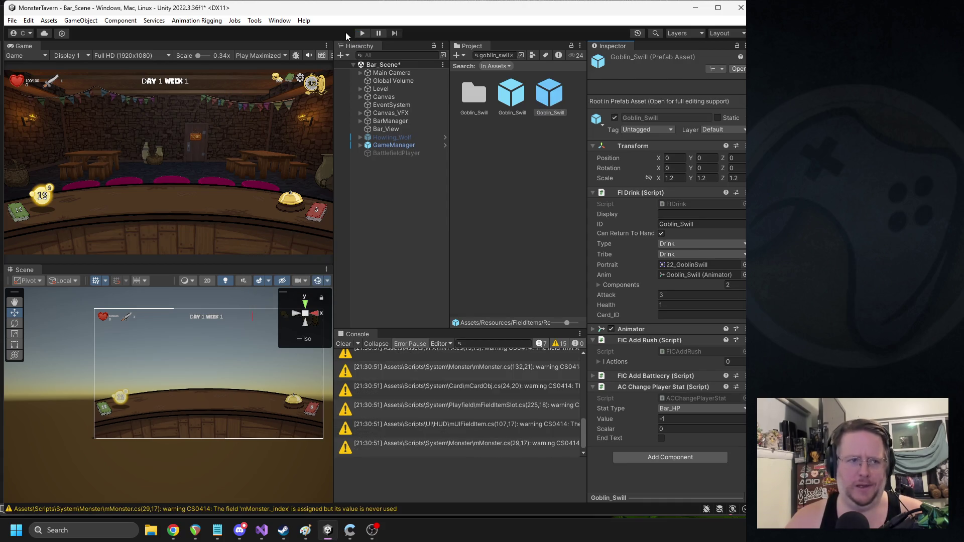
click(362, 33)
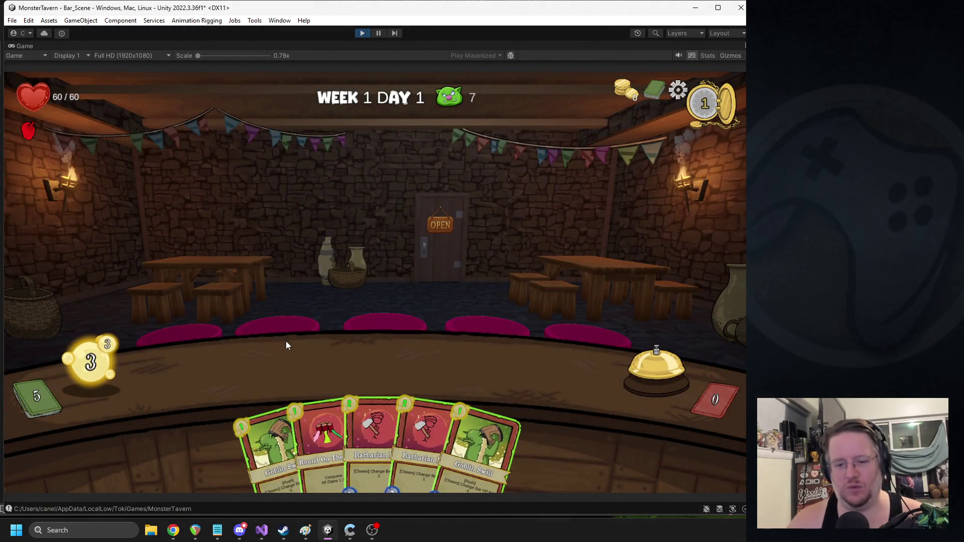
Step: Play Goblin Swill and Barbarian Beer onto the bar, end the turn, and serve a drink to the skunk
mouse_move(254, 454)
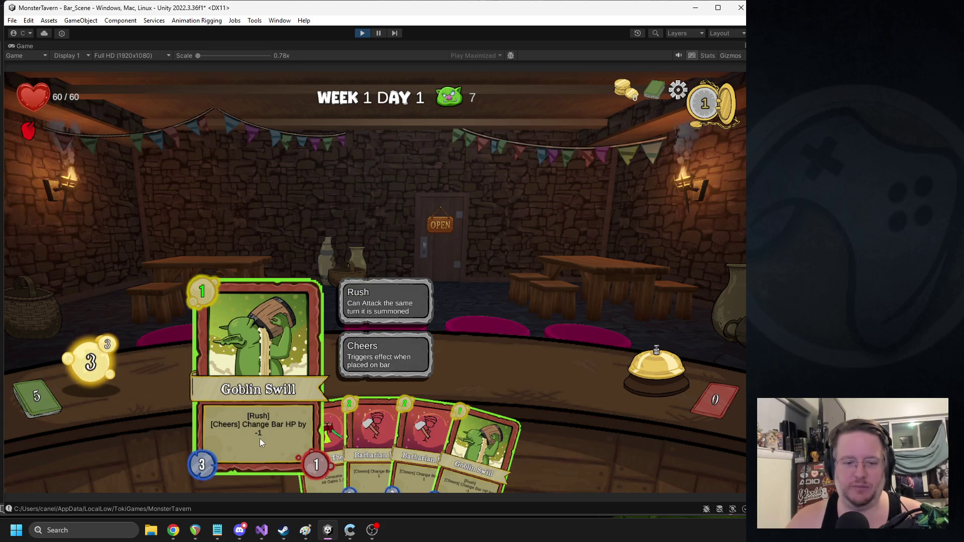
mouse_move(343, 449)
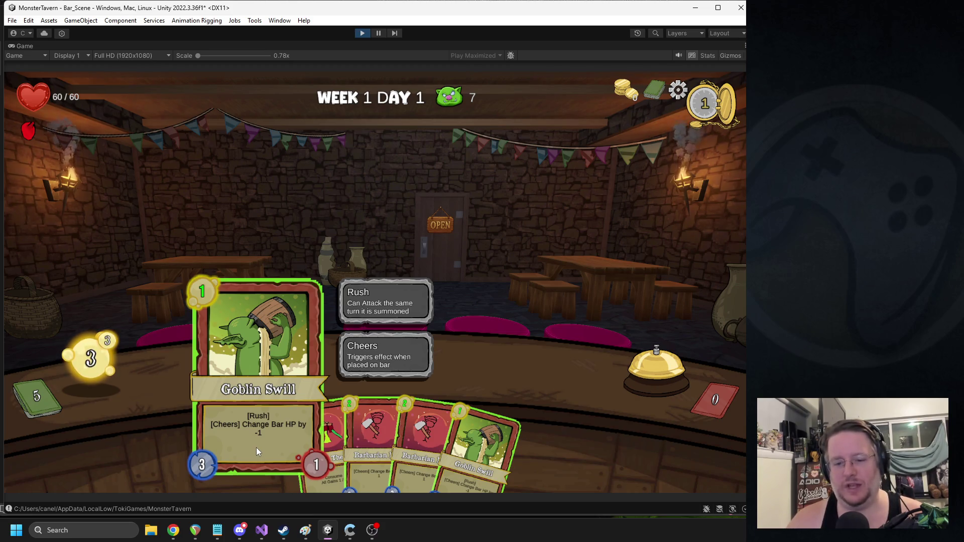
drag(258, 447, 256, 364)
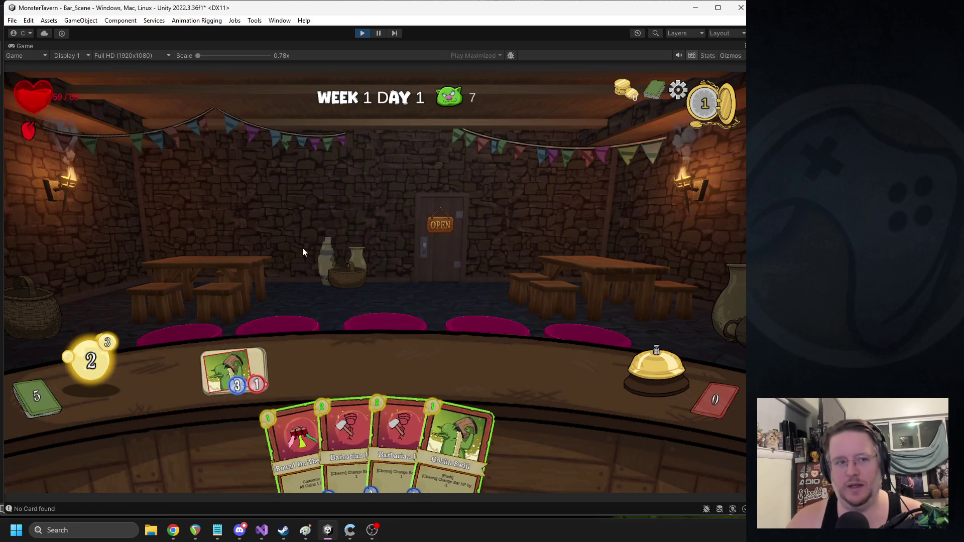
mouse_move(45, 103)
mouse_move(340, 417)
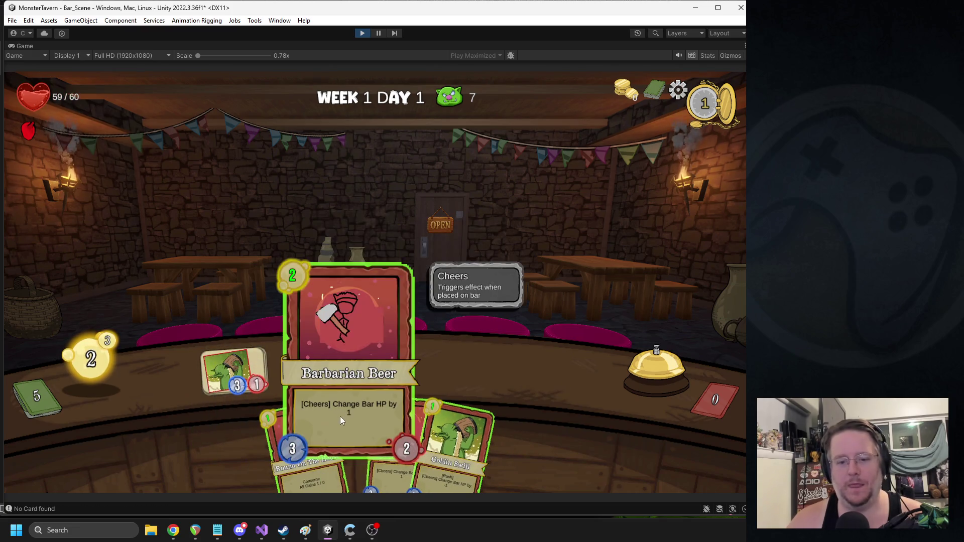
mouse_move(349, 421)
mouse_down()
mouse_move(326, 360)
mouse_move(306, 358)
mouse_up()
click(643, 377)
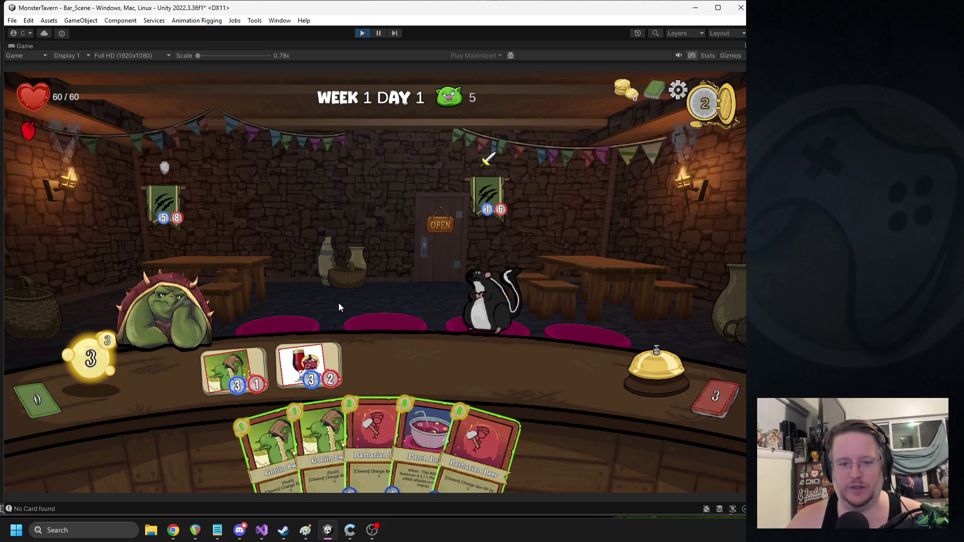
drag(308, 366, 477, 307)
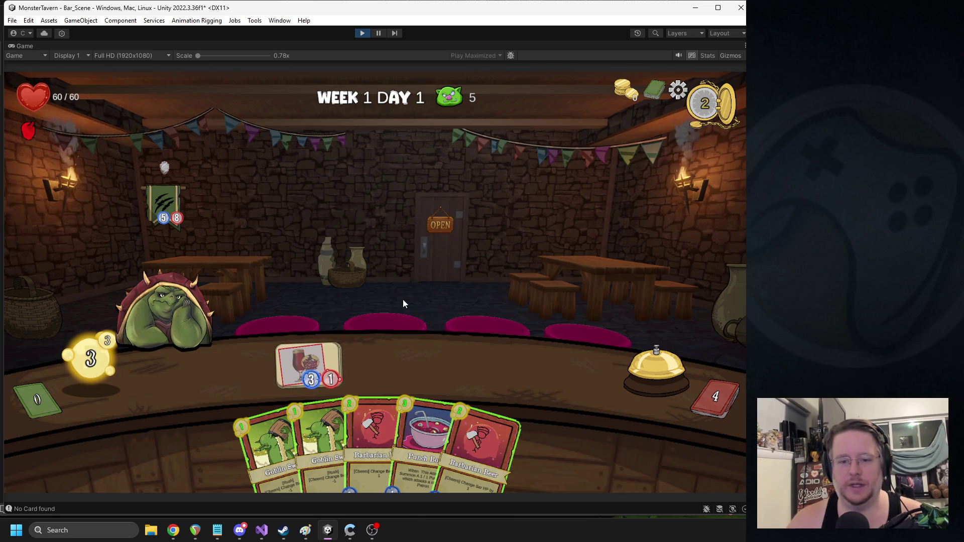
Step: Place the Punch Bowl, end the turn, then play two Goblin Swills and end the turn again
drag(415, 381, 237, 361)
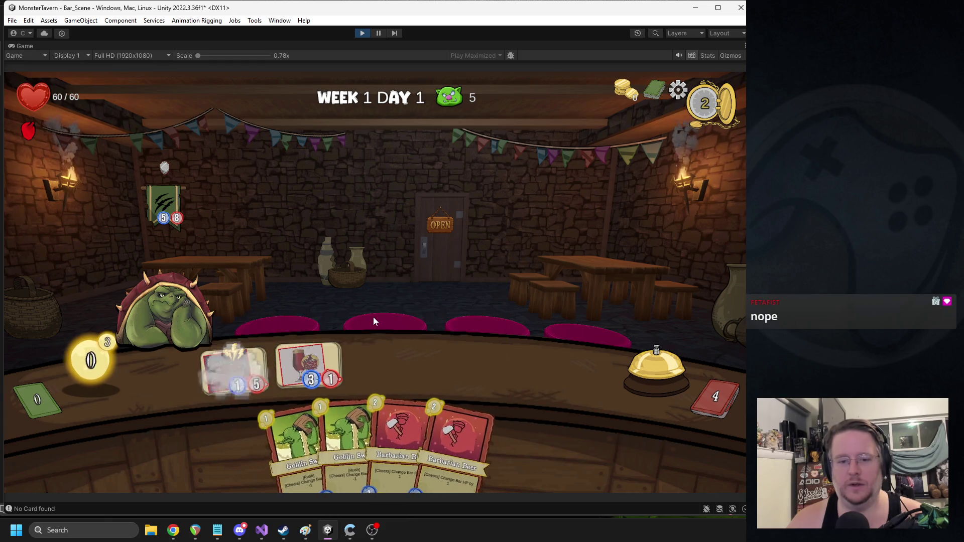
click(615, 359)
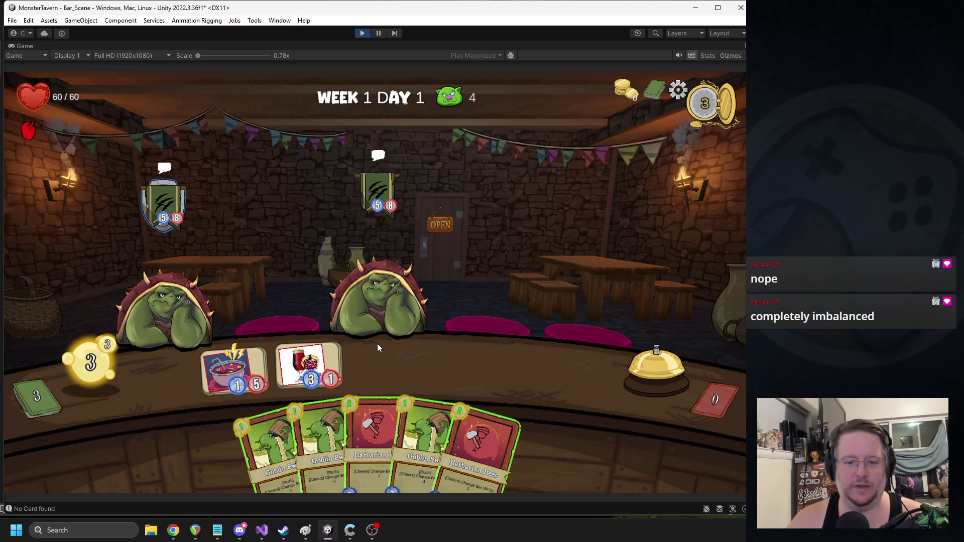
drag(423, 416, 385, 363)
drag(331, 414, 460, 362)
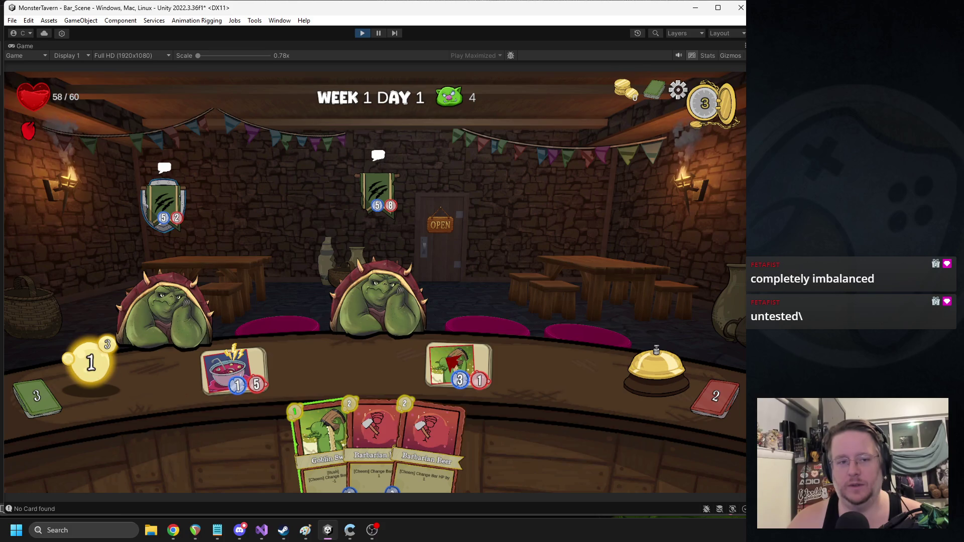
click(327, 314)
click(646, 360)
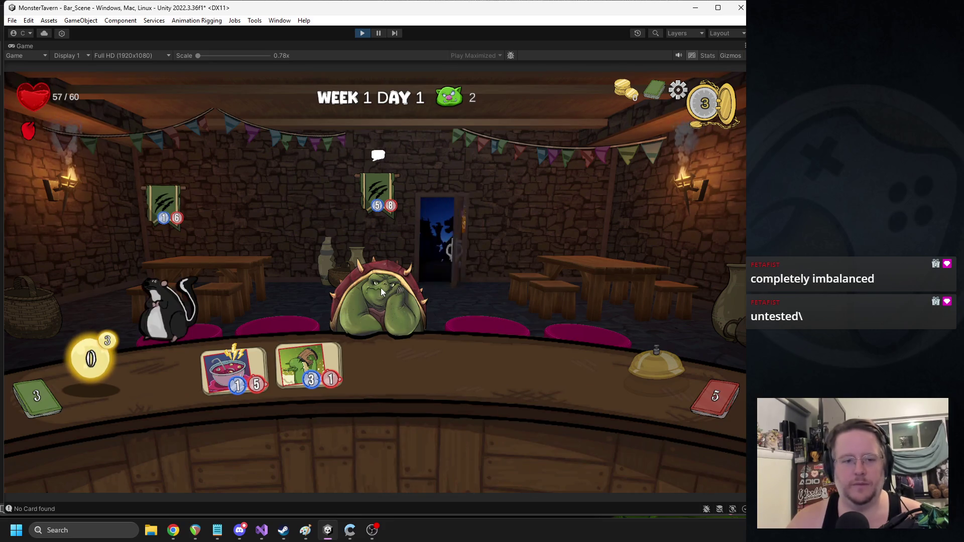
Step: Aim the Punch Bowl at the skunk, then view the full deck
mouse_move(239, 357)
mouse_down()
mouse_move(204, 299)
mouse_move(185, 300)
mouse_up()
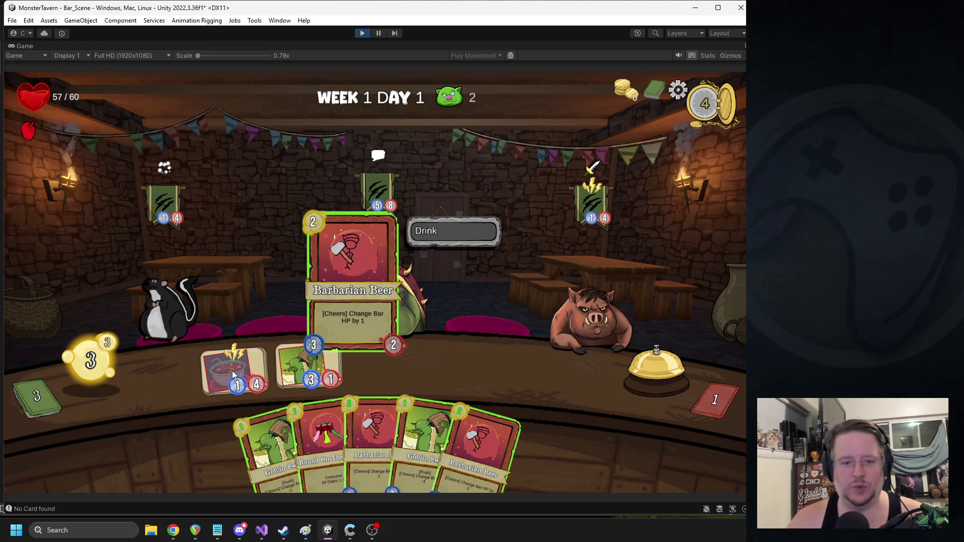
mouse_move(170, 216)
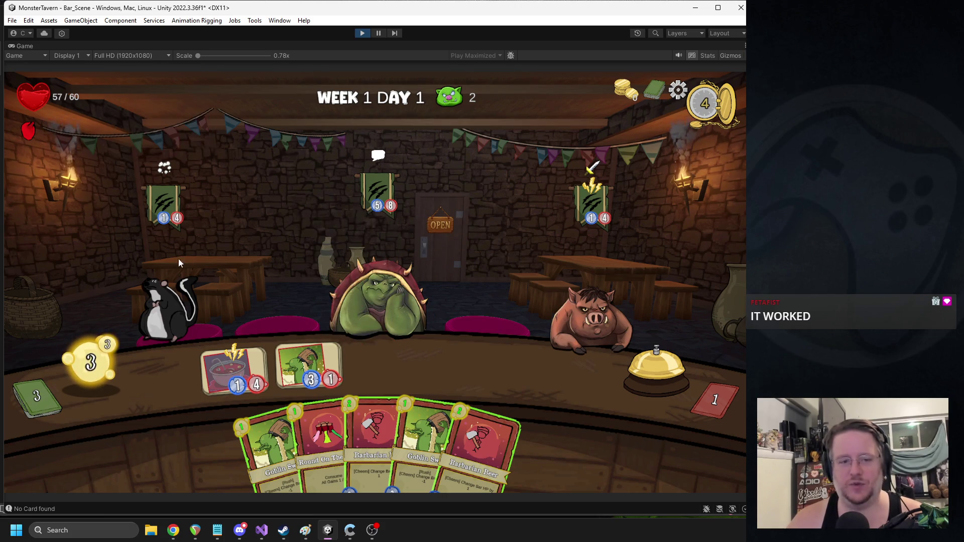
mouse_move(223, 380)
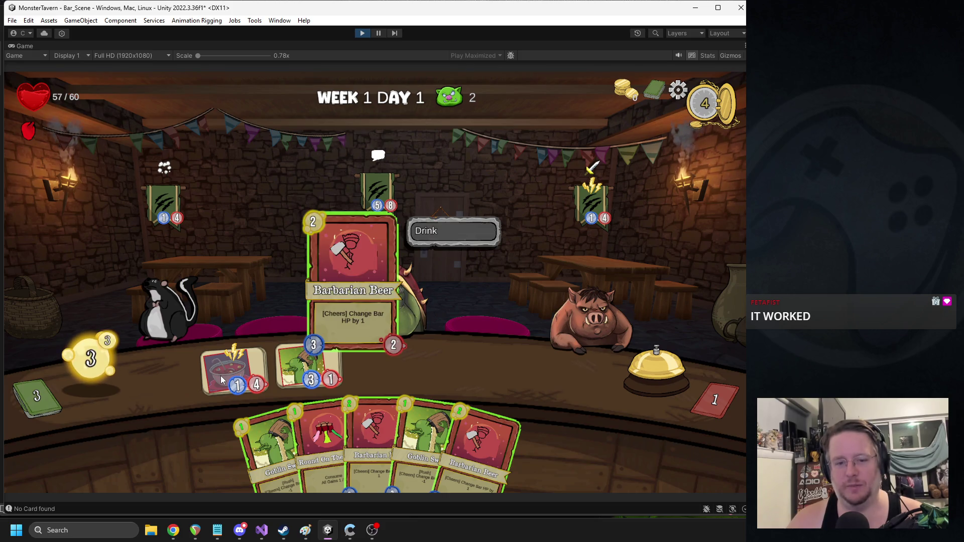
click(649, 101)
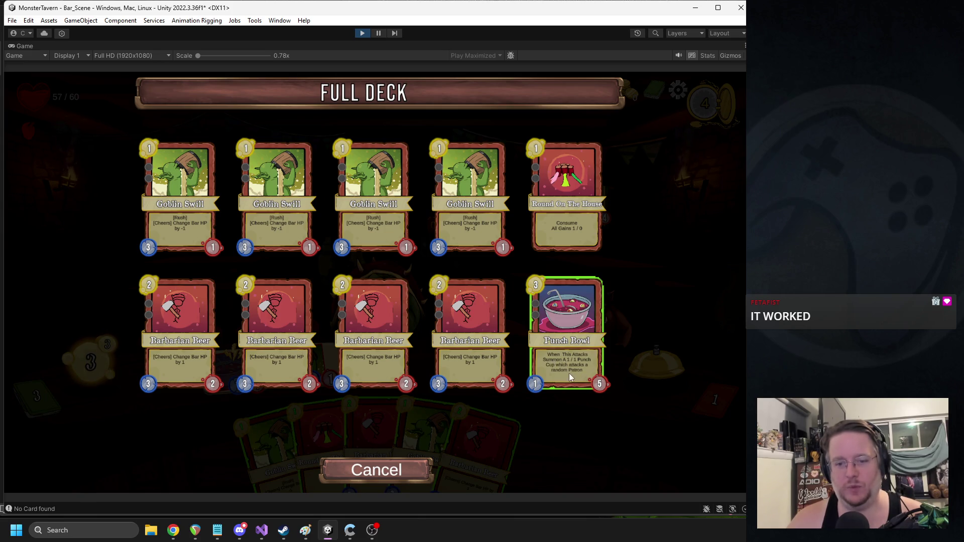
Step: Close the full deck view, then play two Goblin Swills and Round On The House
click(376, 469)
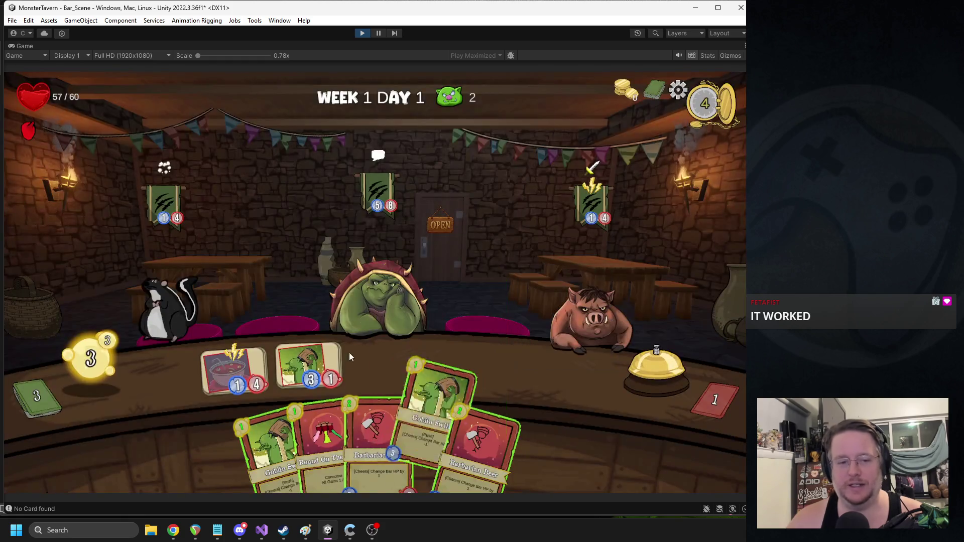
mouse_move(331, 370)
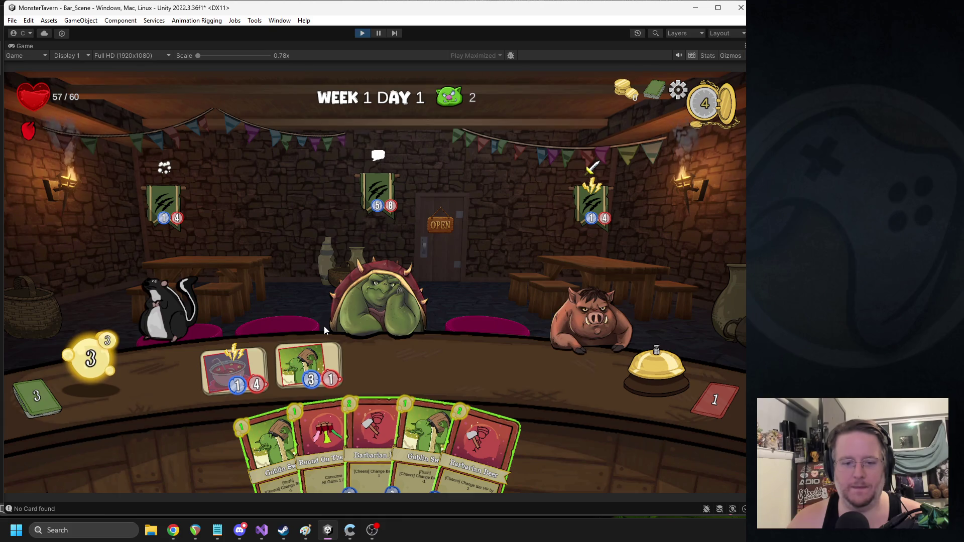
drag(258, 433, 383, 303)
drag(432, 437, 447, 330)
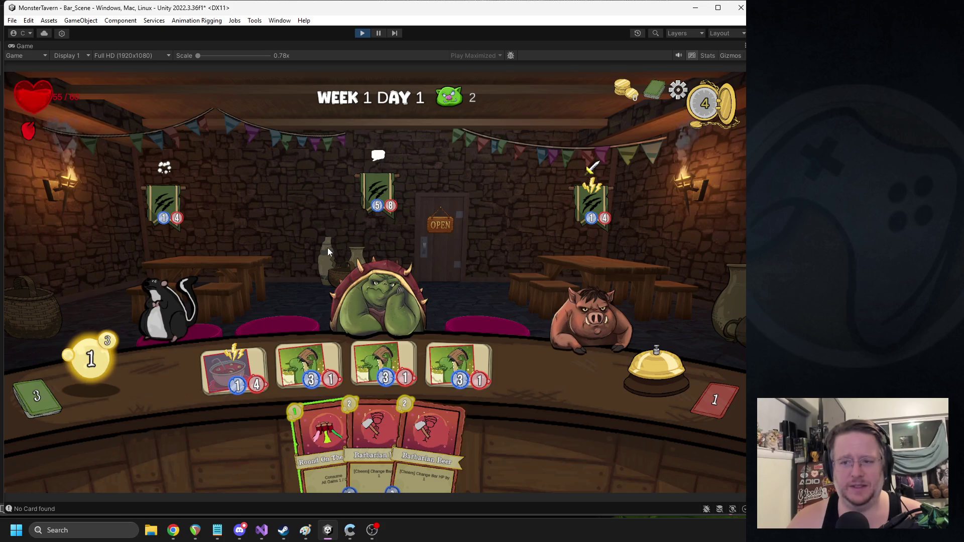
drag(309, 435, 294, 210)
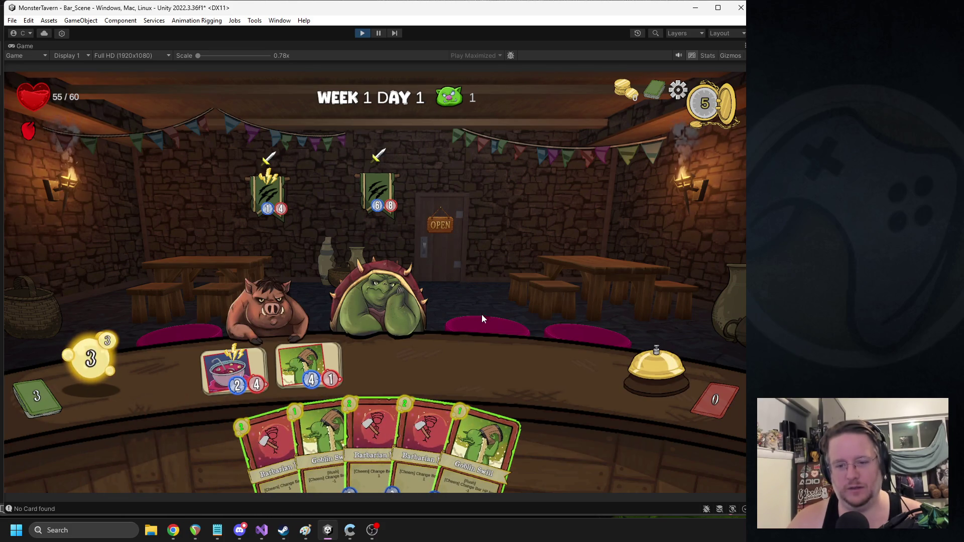
Step: Have the Punch Bowl attack the pig patron, play two more Goblin Swills, and end the turn
drag(226, 353, 251, 304)
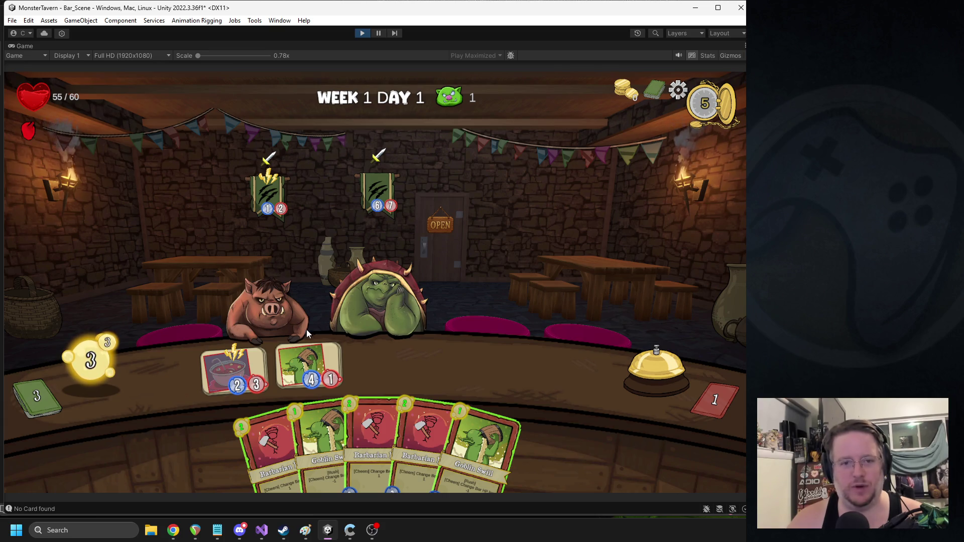
drag(299, 418, 384, 371)
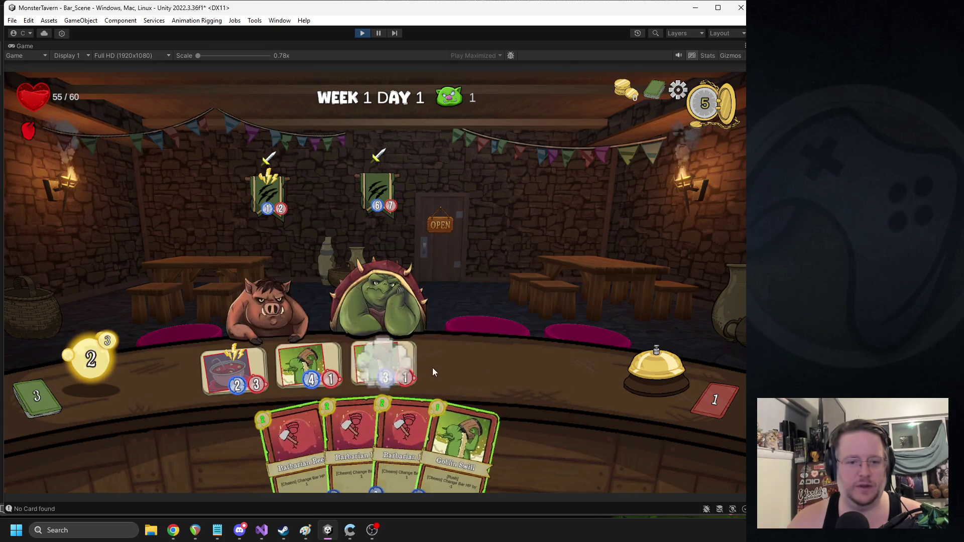
drag(482, 442, 460, 390)
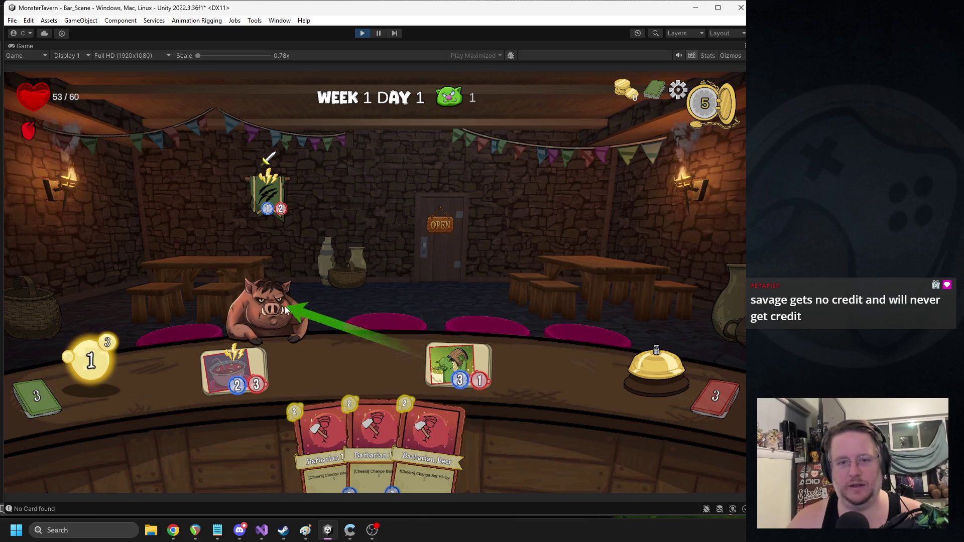
click(643, 376)
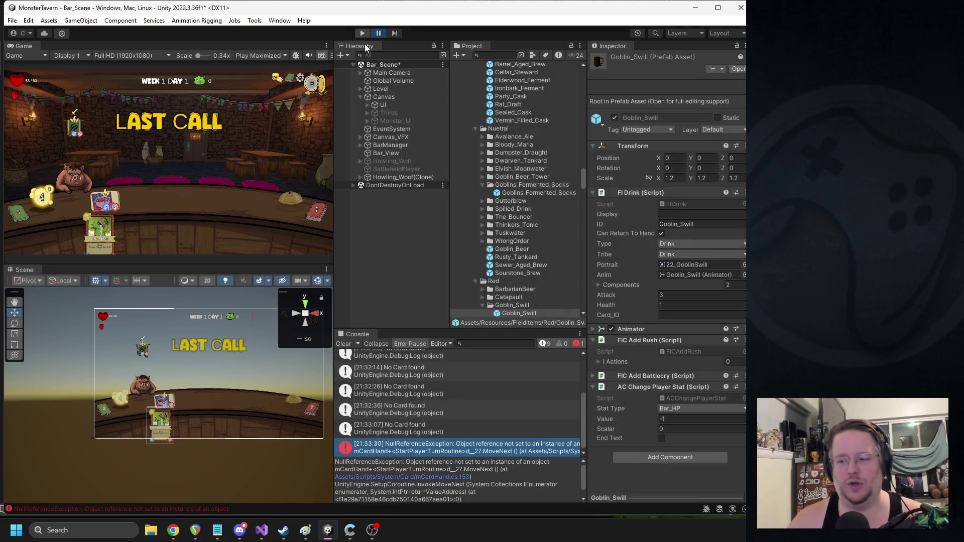
Step: Stop the game, clear the console, search the project for 'punch', and select the Punch_Bowl item
click(363, 33)
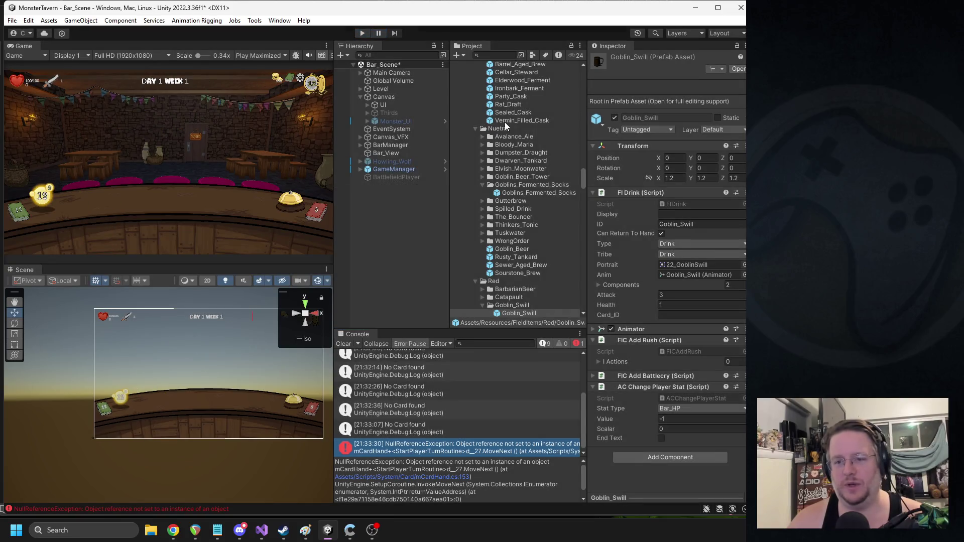
click(343, 344)
scroll(516, 163, up, 10)
scroll(529, 188, up, 10)
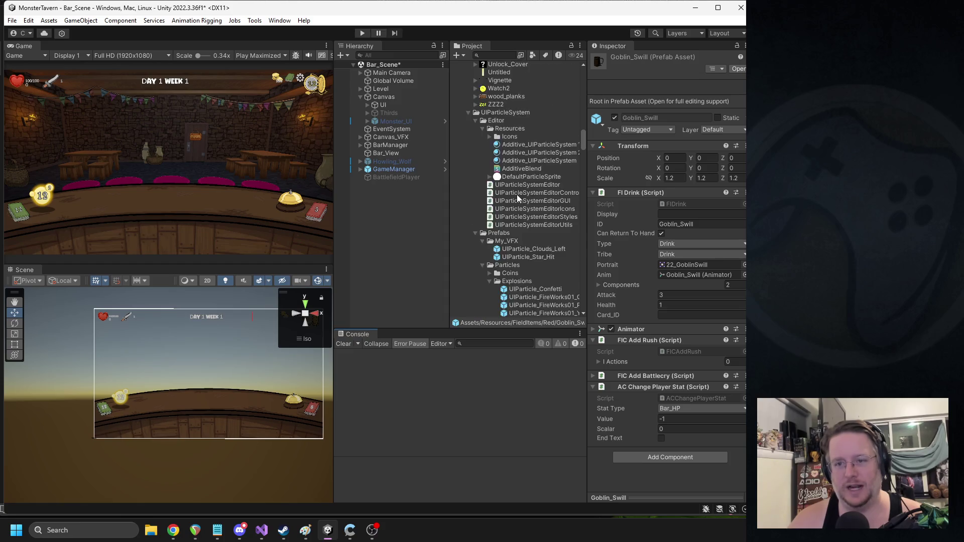
click(488, 56)
text(punch)
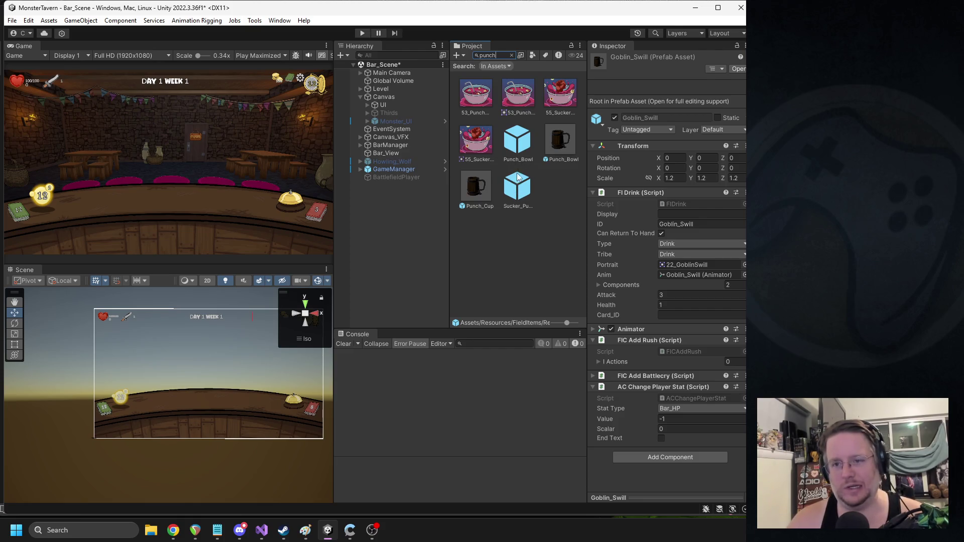
click(561, 141)
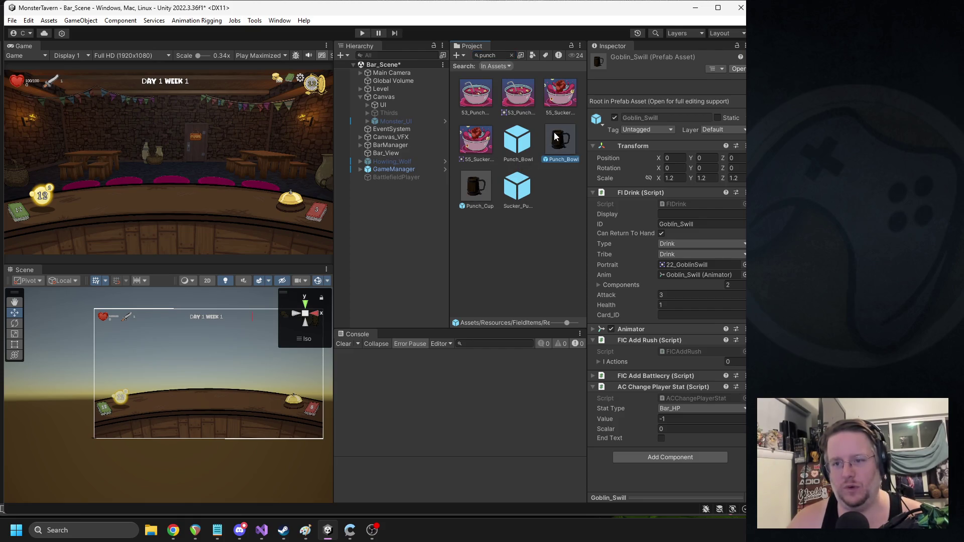
Step: Copy Punch_Bowl's ID value into its empty Card_ID field
click(695, 221)
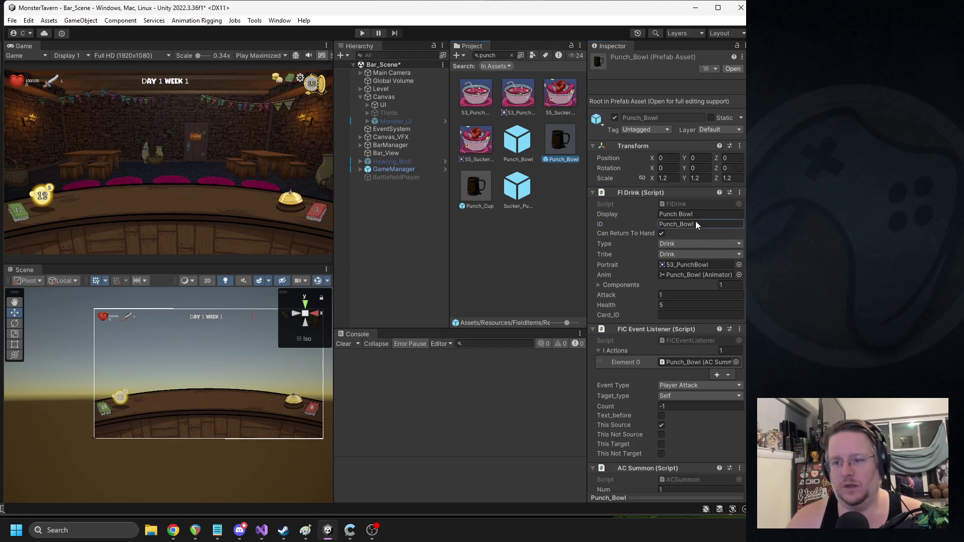
click(685, 317)
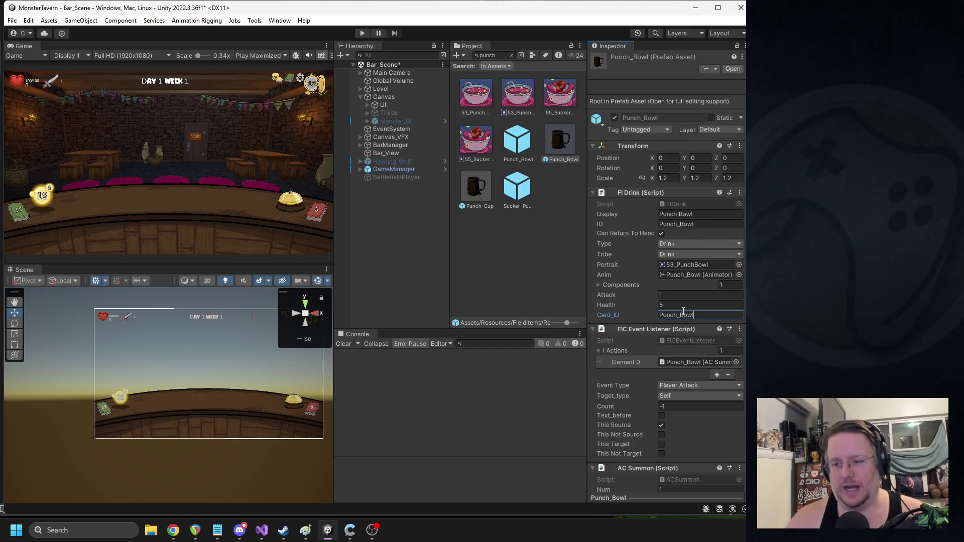
key(alt+Tab)
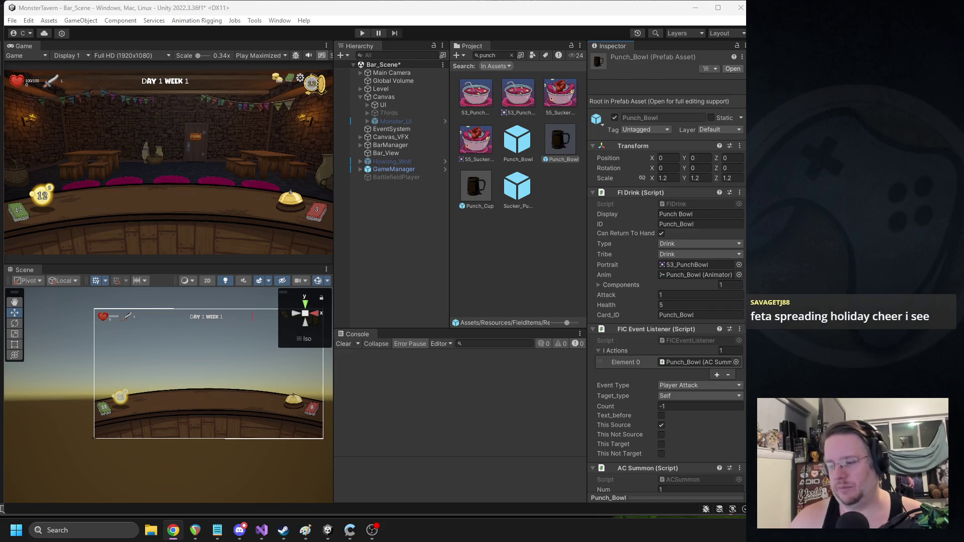
scroll(686, 311, down, 4)
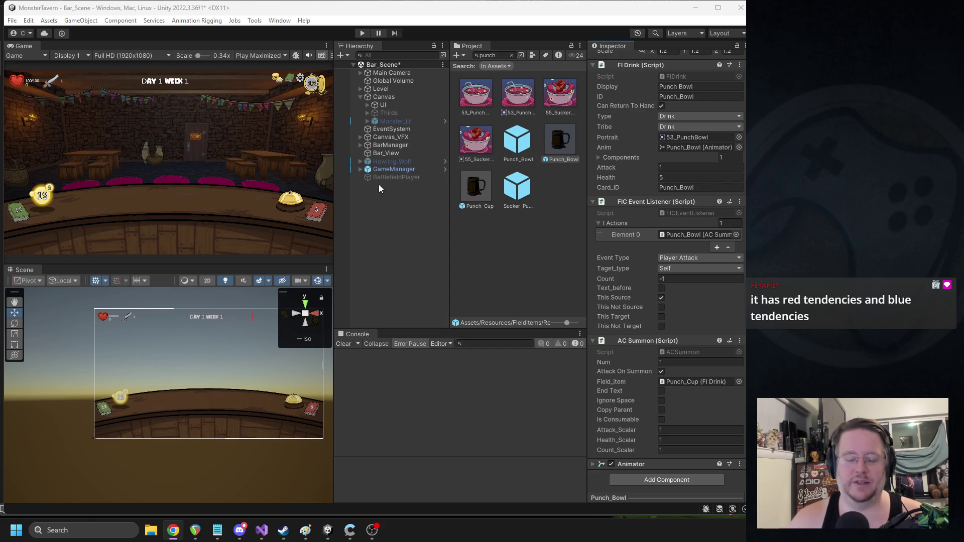
Step: Paste the Punch_Cup drink item's ID into its Card_ID field
click(482, 186)
click(676, 224)
click(665, 315)
text(Punch_Cup)
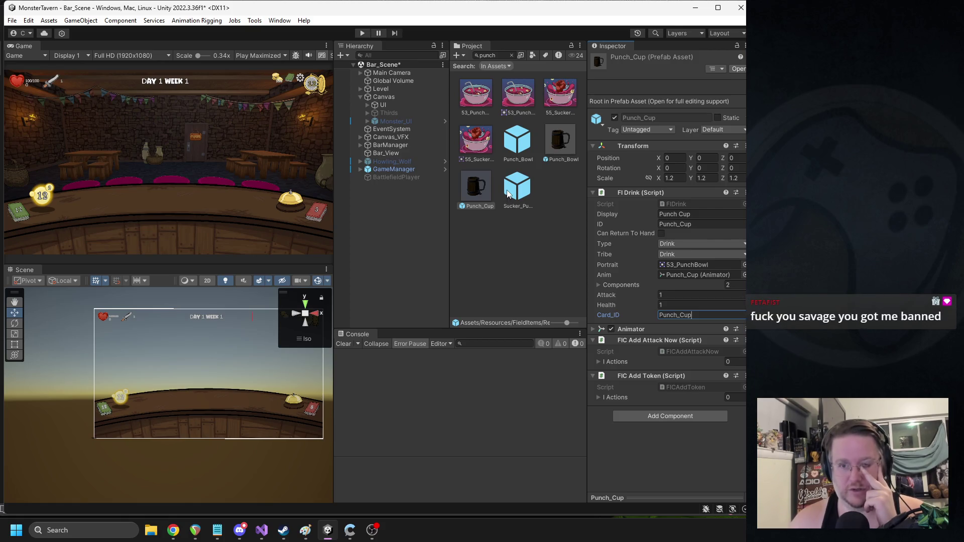
Step: Finish the Punch_Cup Card_ID entry and find the Punch_Bowl card prefab in its folder
click(508, 194)
click(476, 190)
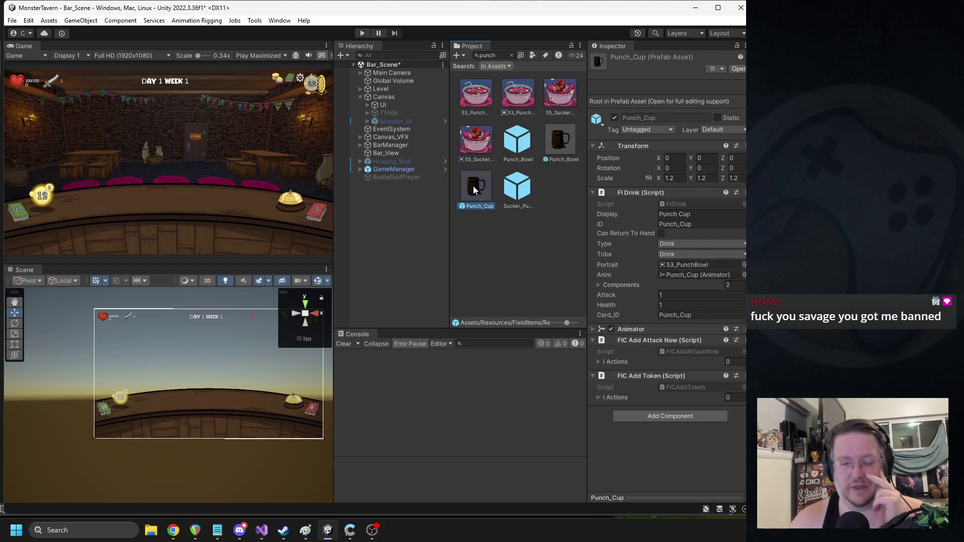
click(522, 149)
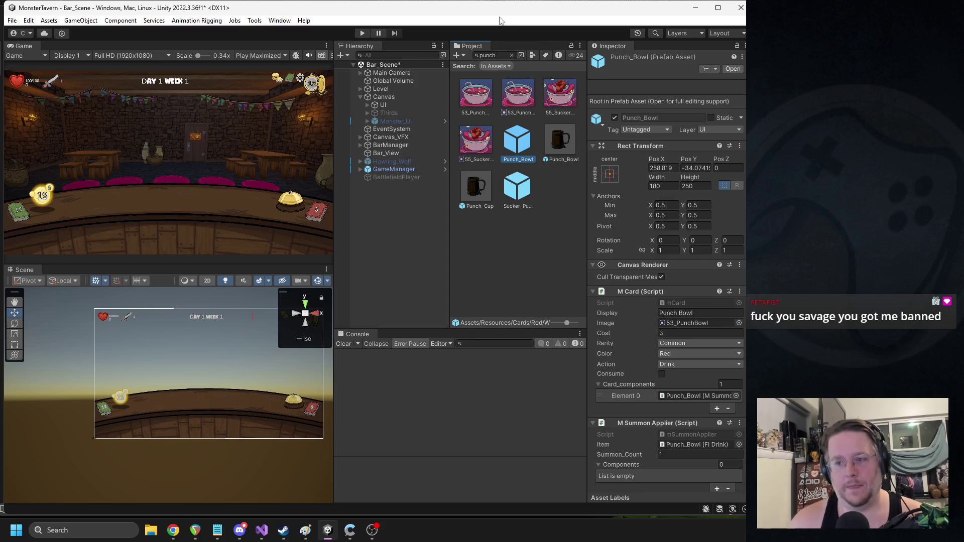
click(512, 56)
scroll(522, 173, up, 5)
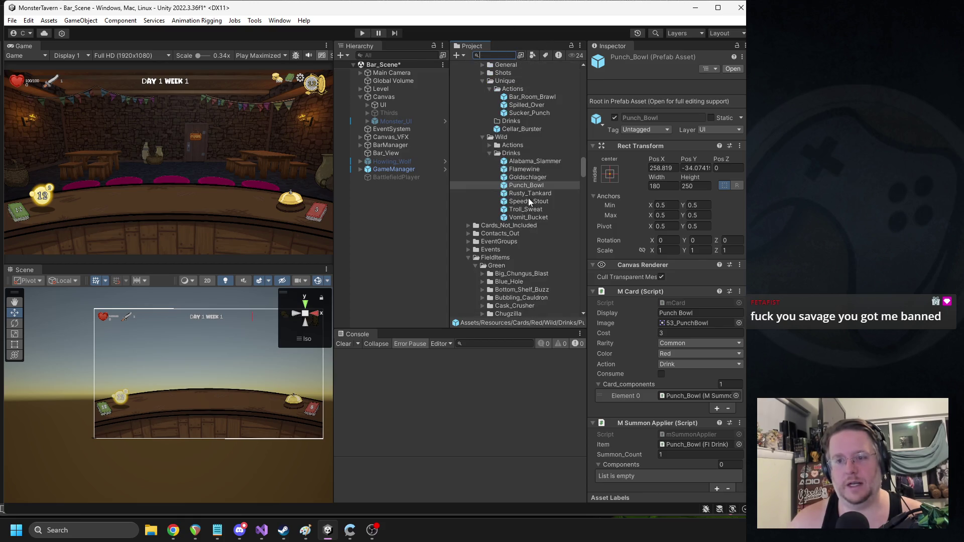
Step: Rename the duplicated card Punch_Cup, with display name 'Punch Cup', cost 0 and Consume ticked
click(550, 187)
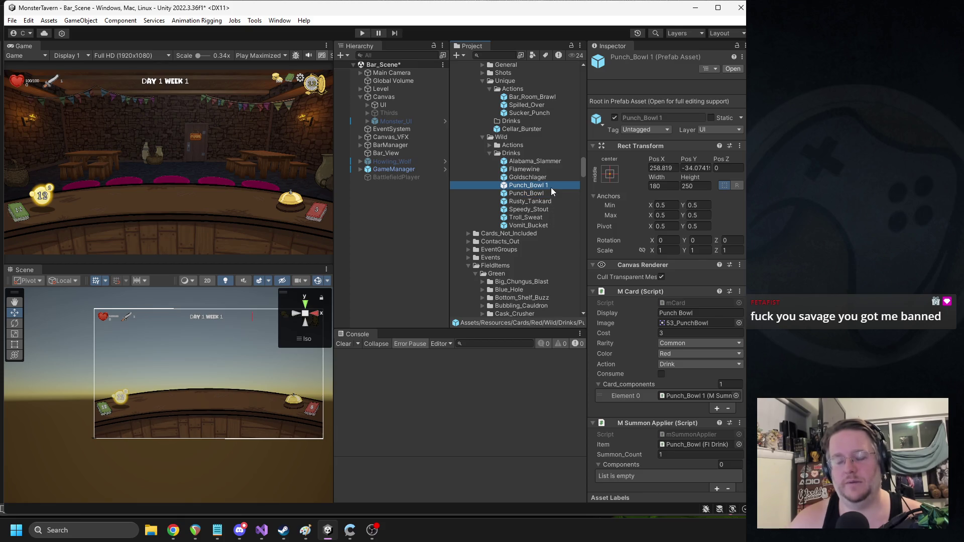
text(Punch_Cup)
click(686, 313)
text(Punch_Cup)
click(678, 313)
click(673, 332)
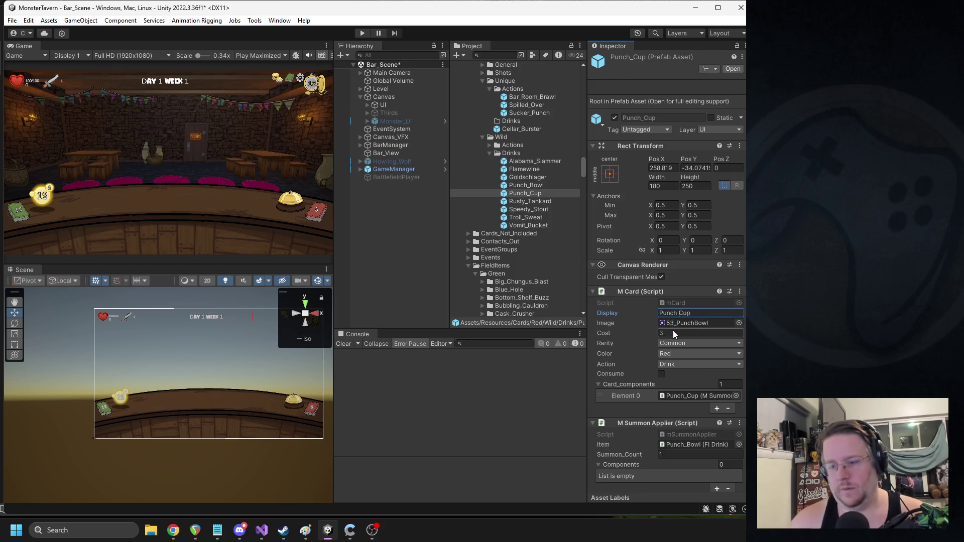
text(0)
click(661, 374)
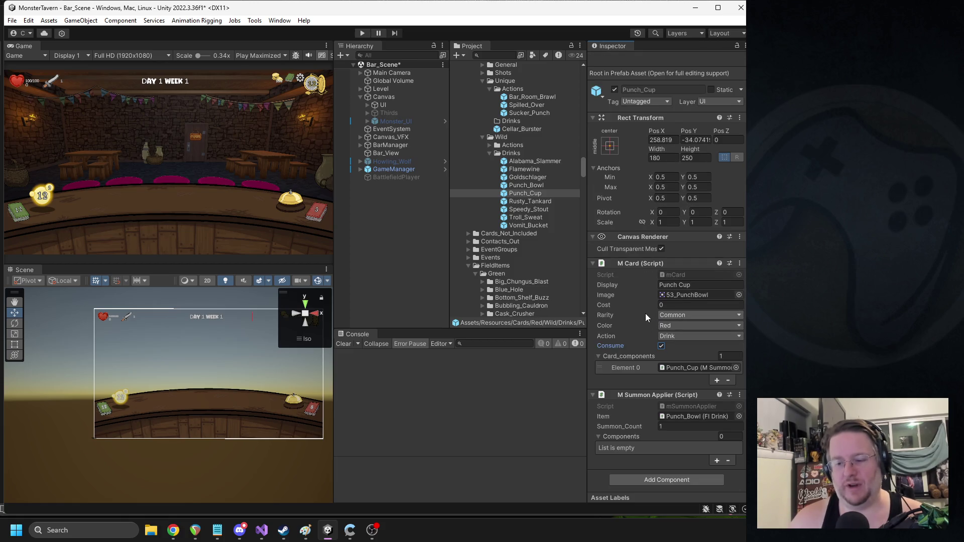
Step: Make the Punch_Cup card's Summon Applier summon the Punch_Cup drink item
click(695, 417)
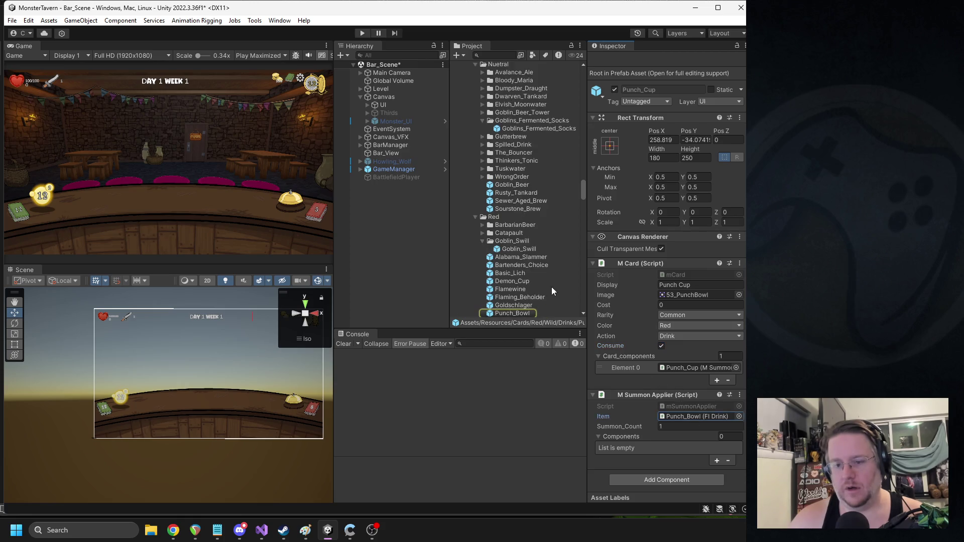
scroll(539, 298, down, 2)
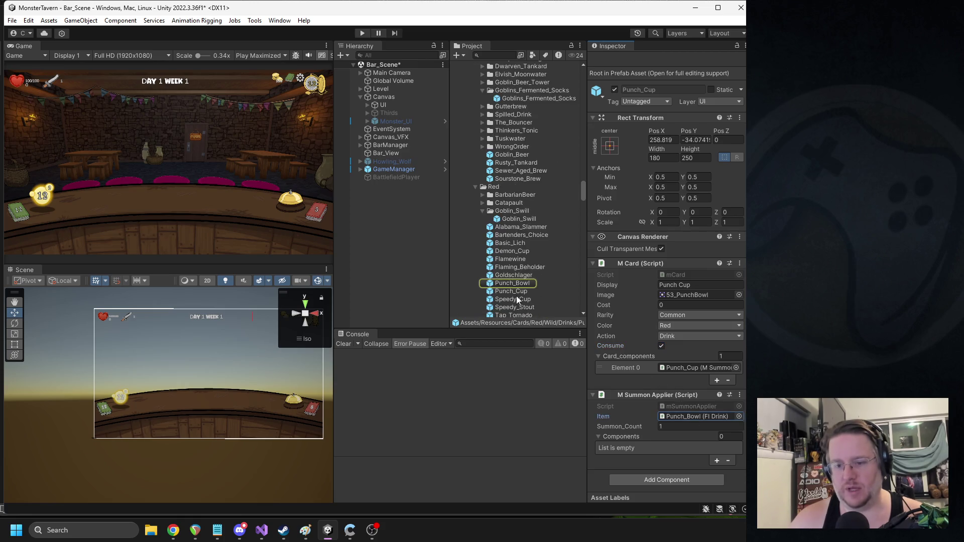
scroll(516, 297, down, 1)
mouse_move(511, 275)
mouse_down()
mouse_move(691, 422)
mouse_move(678, 418)
mouse_up()
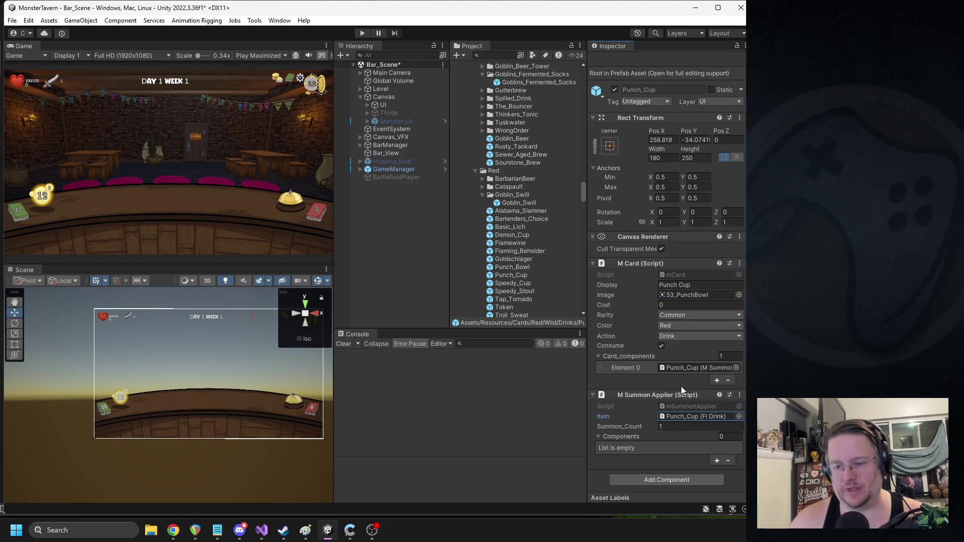
scroll(671, 355, up, 1)
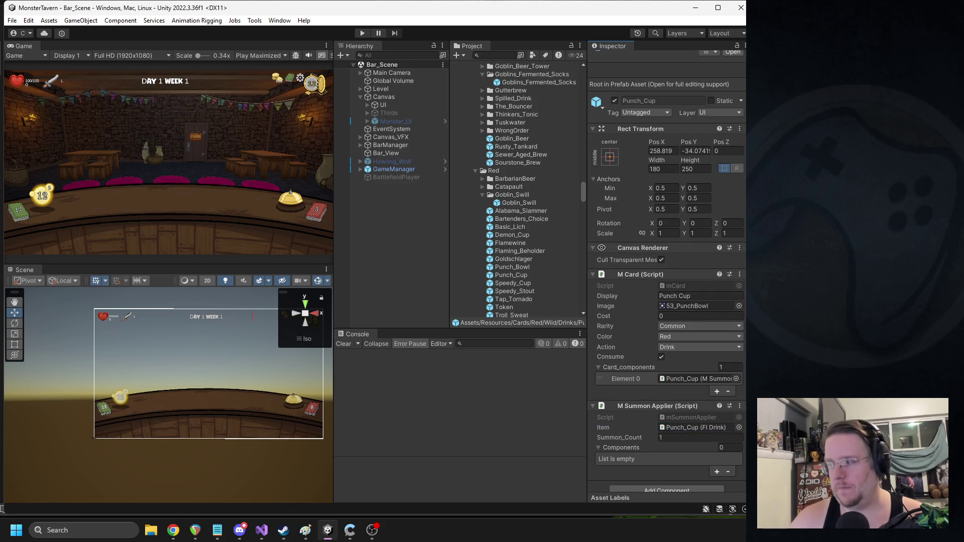
key(alt+Tab)
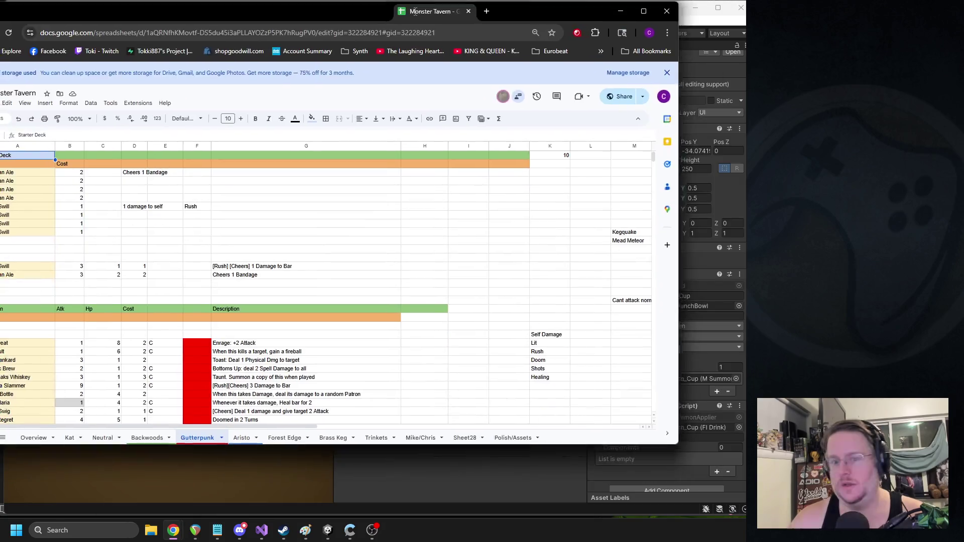
scroll(480, 269, down, 5)
scroll(480, 269, down, 4)
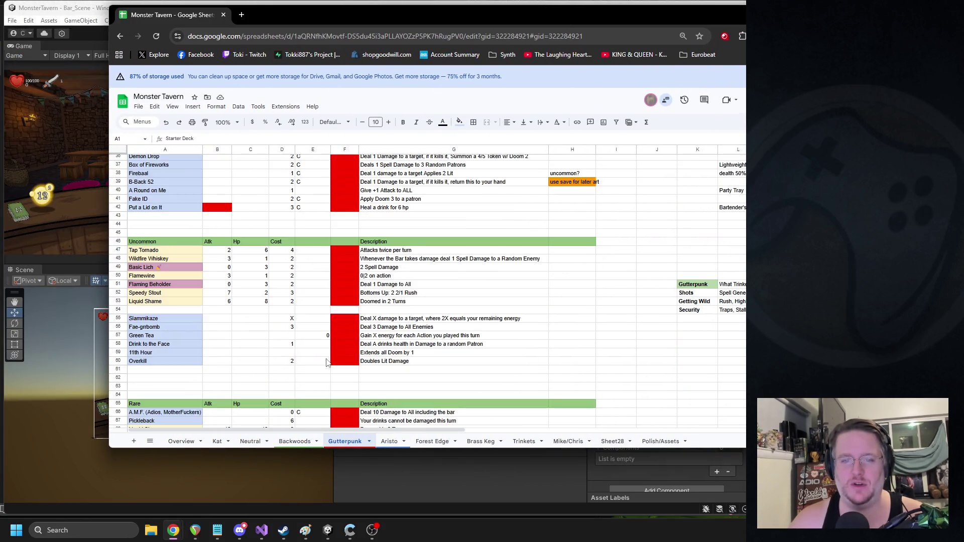
scroll(343, 276, up, 7)
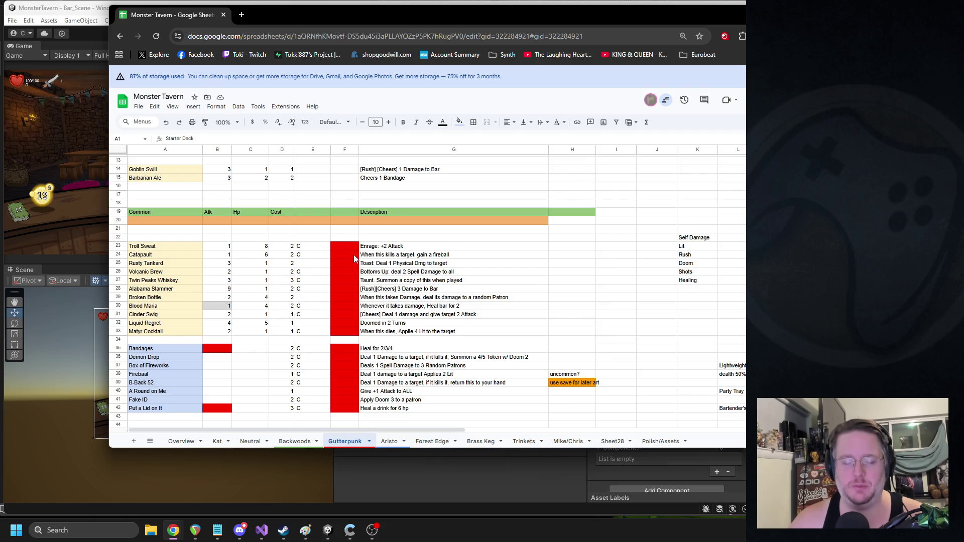
key(alt+Tab)
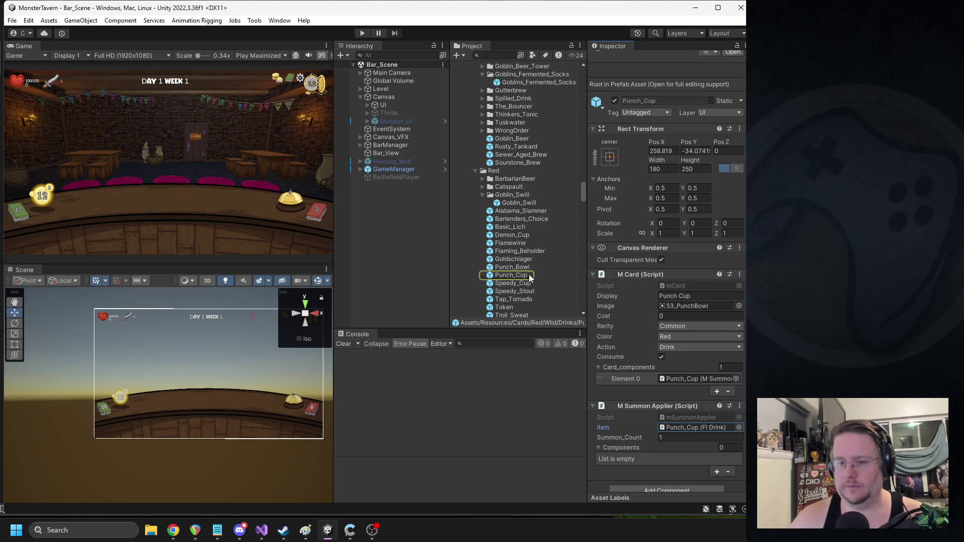
Step: Compare the Punch_Bowl and Punch_Cup drink items and card prefabs in the Inspector
click(512, 267)
scroll(670, 315, down, 1)
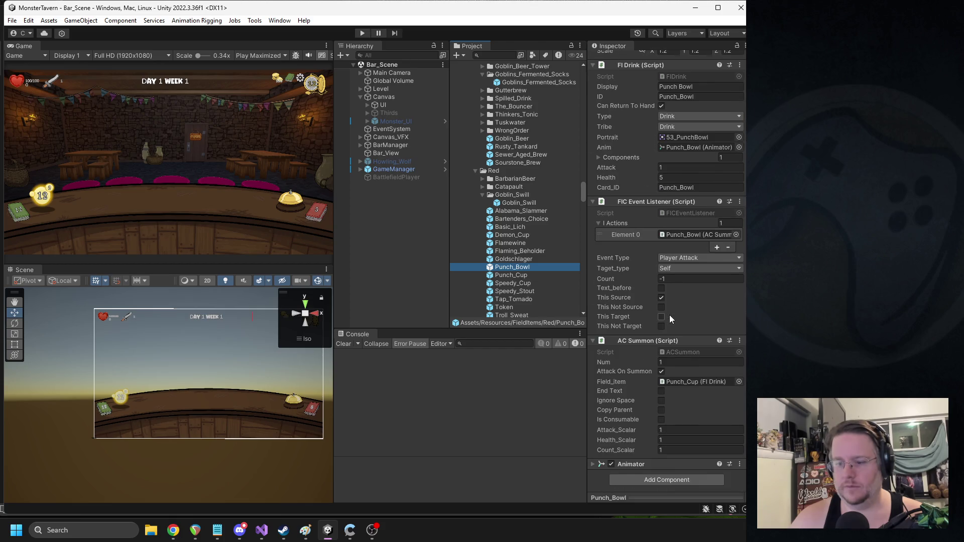
click(520, 276)
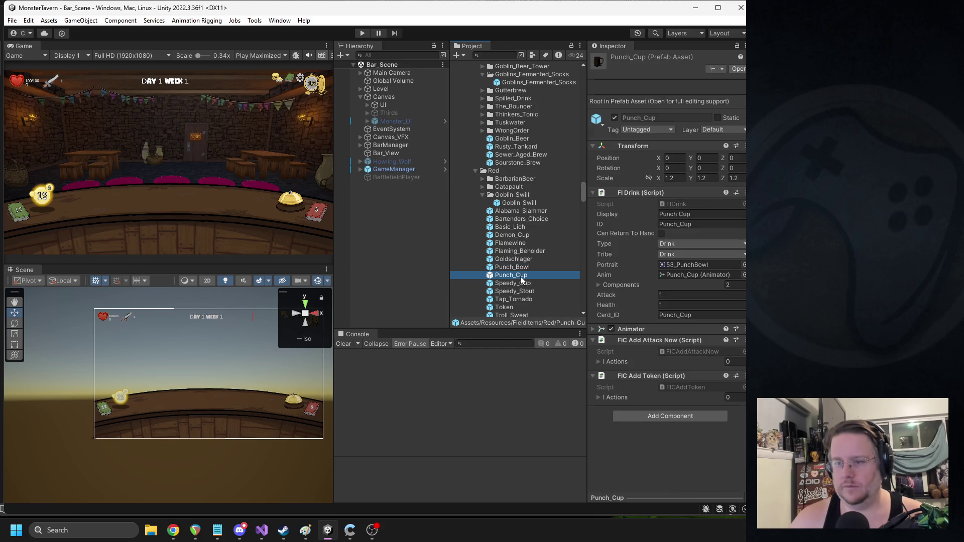
scroll(476, 250, up, 4)
scroll(476, 250, up, 5)
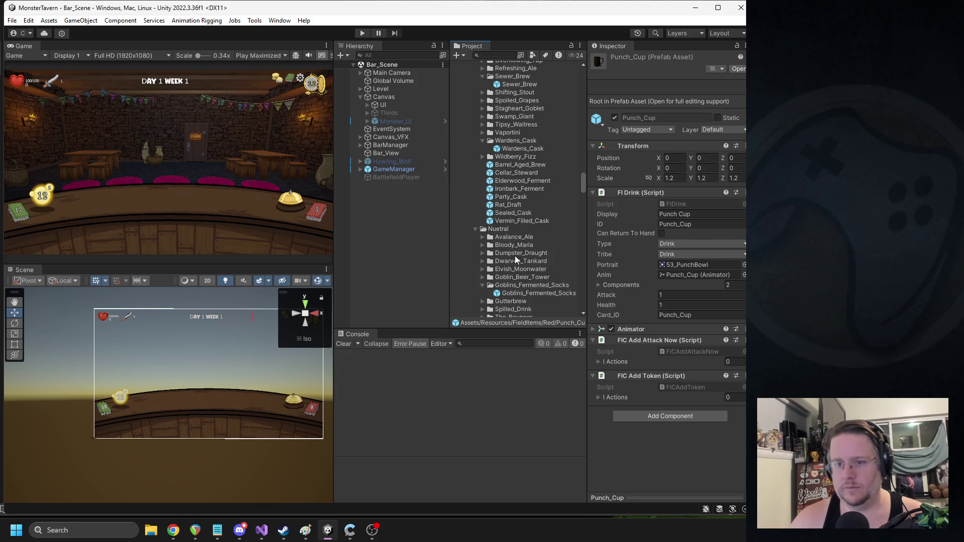
scroll(528, 211, up, 15)
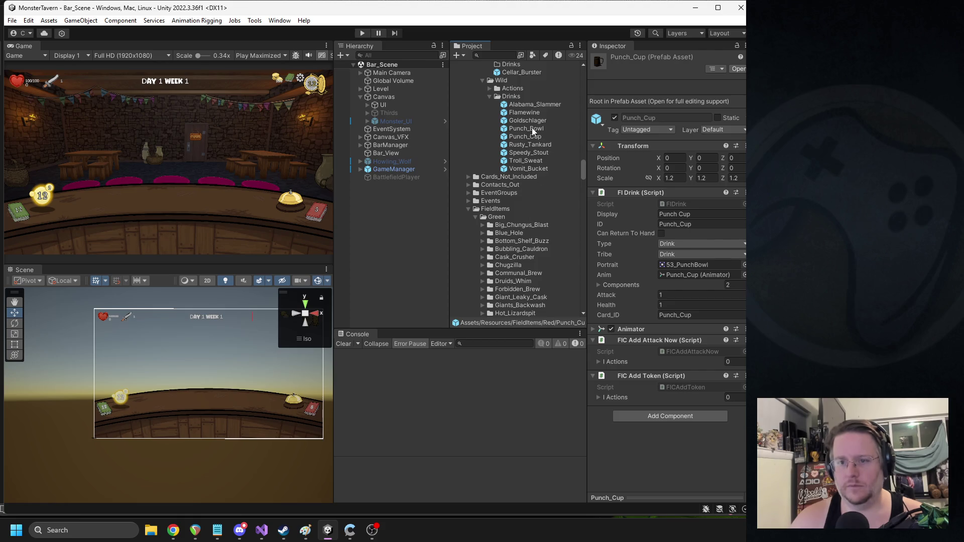
click(524, 137)
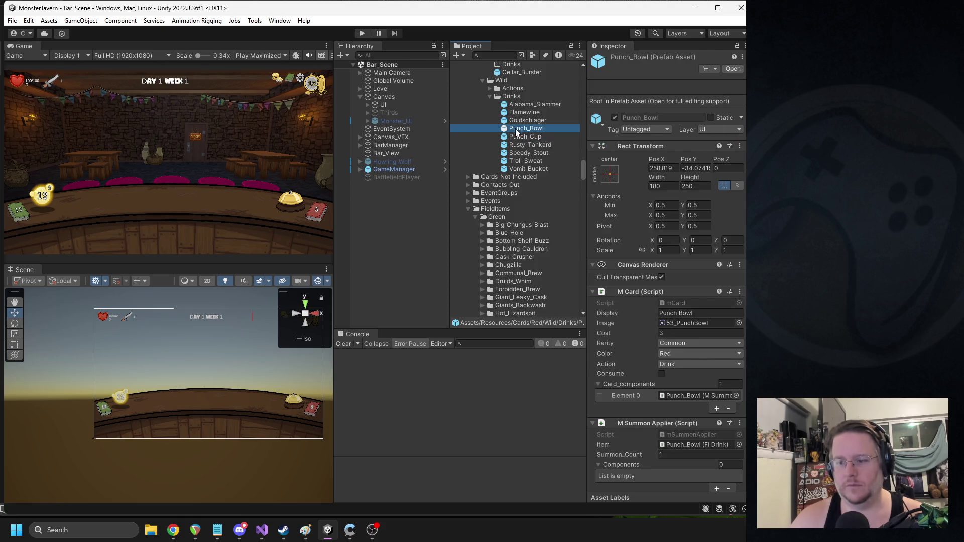
click(512, 130)
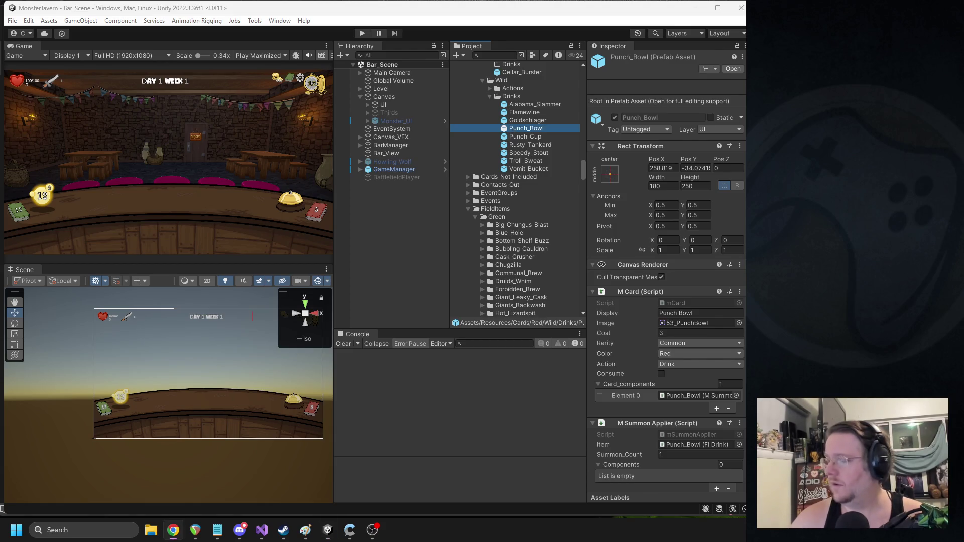
key(alt+Tab)
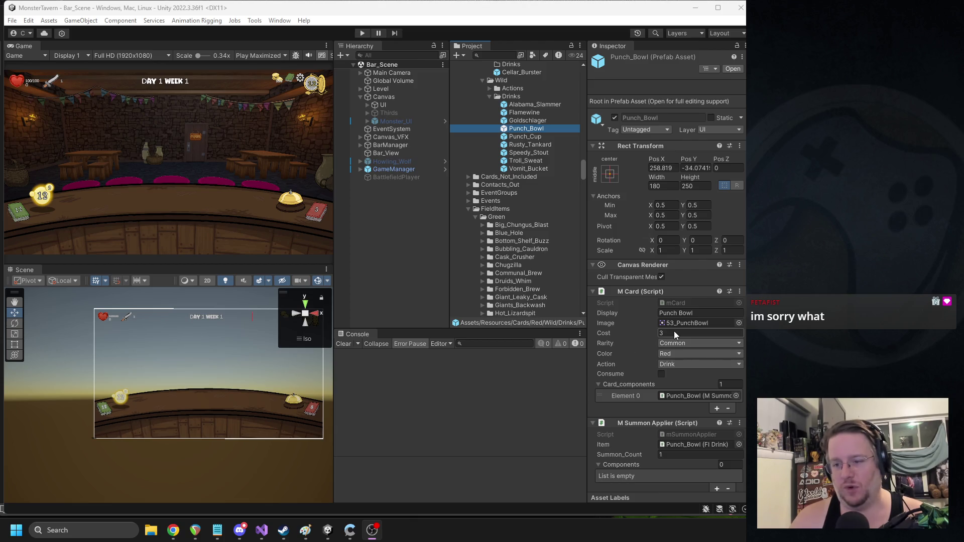
Step: Edit the Punch_Bowl card's cost and start a play-test
scroll(674, 331, down, 2)
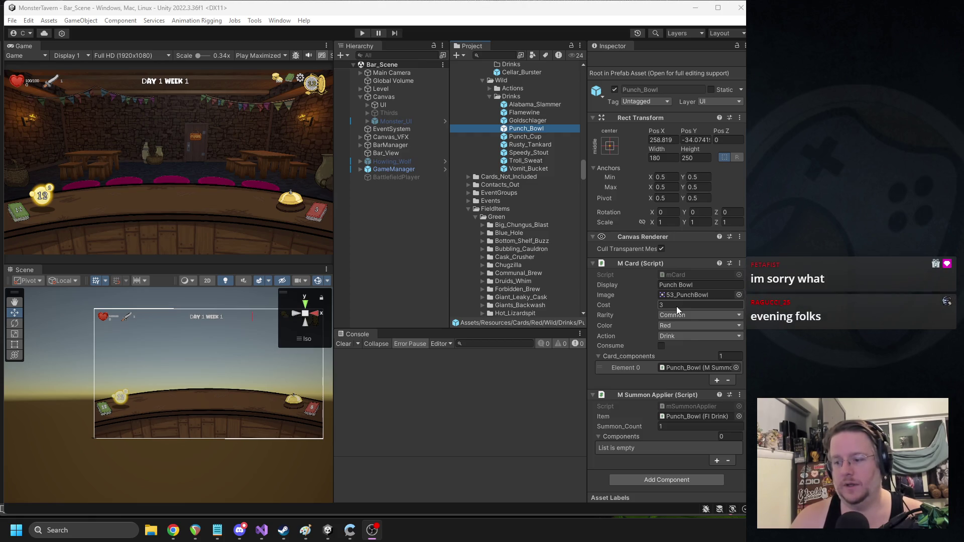
click(677, 306)
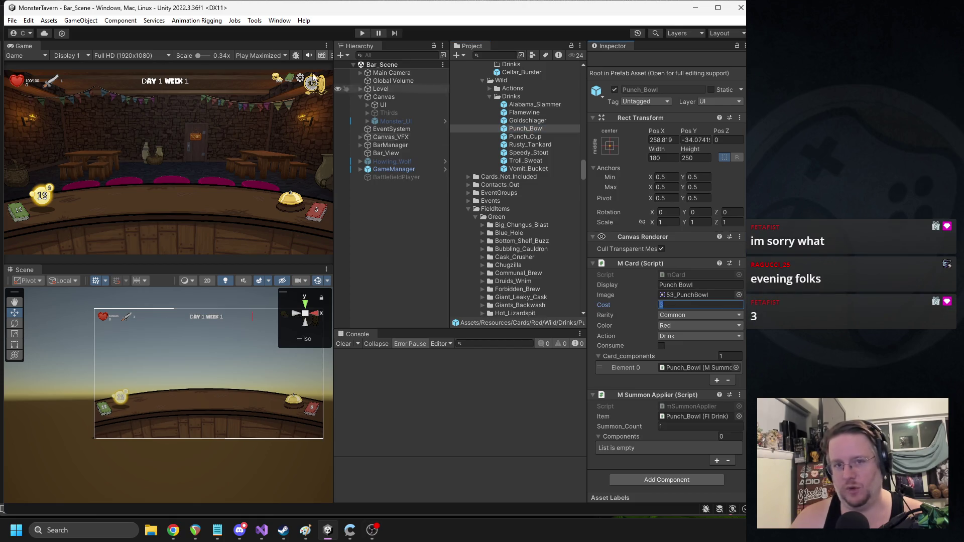
click(364, 32)
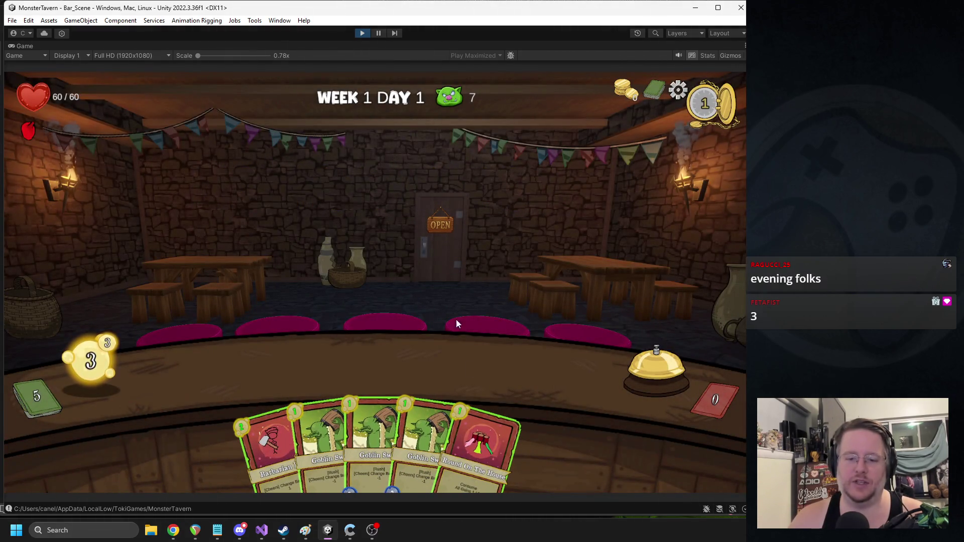
Step: Play two cards from the hand onto the counter and end the turn
mouse_move(478, 418)
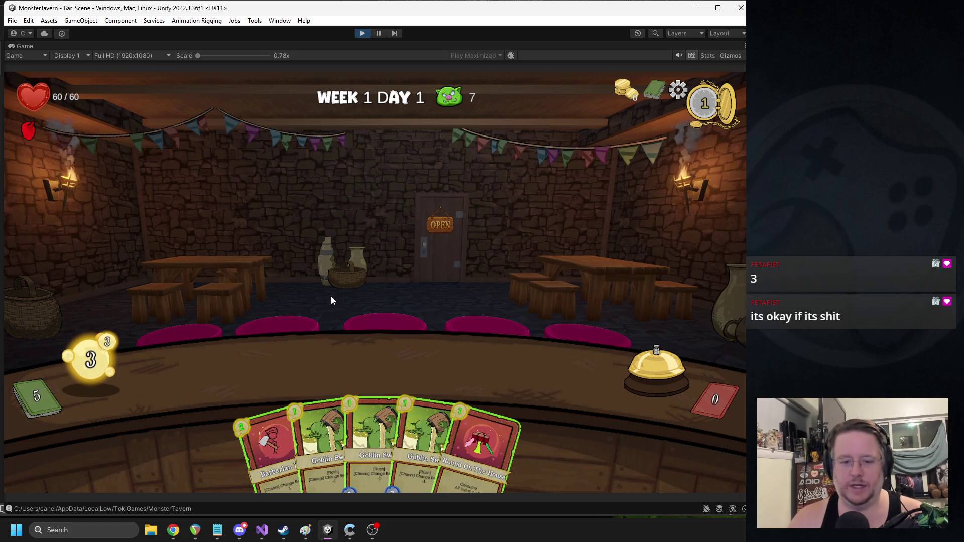
drag(321, 442, 235, 370)
drag(274, 445, 309, 367)
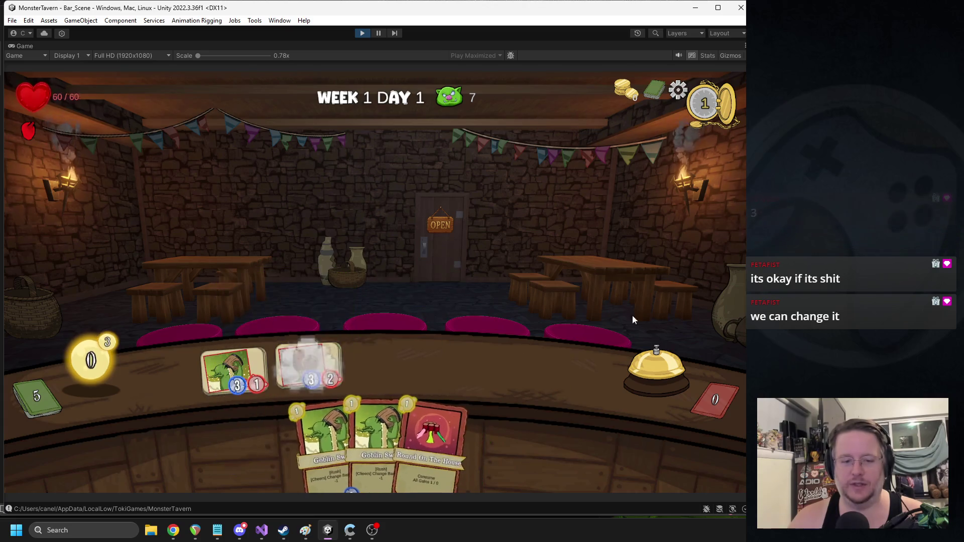
click(631, 367)
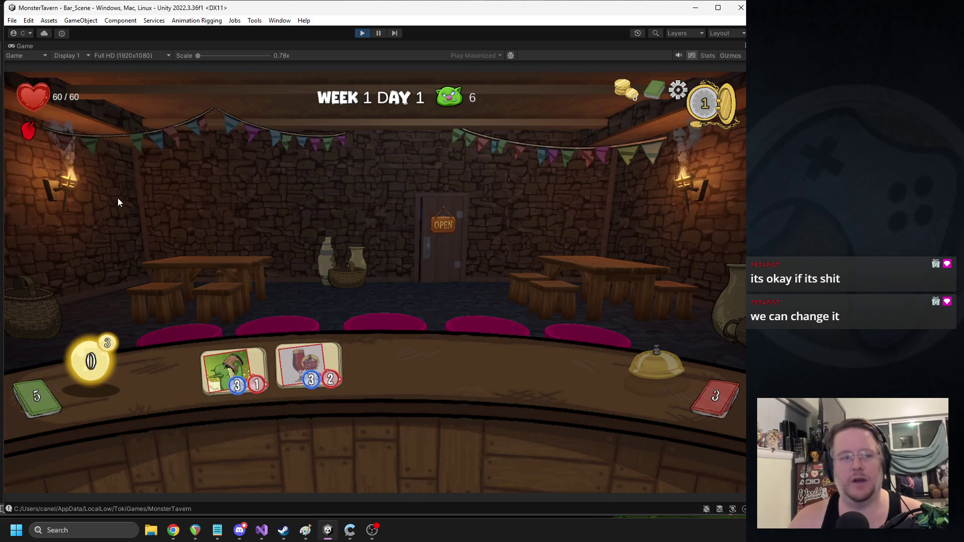
Step: Aim the goblin drink at the skunk, play Goblin and Barbarian cards, and target the boar
mouse_move(25, 134)
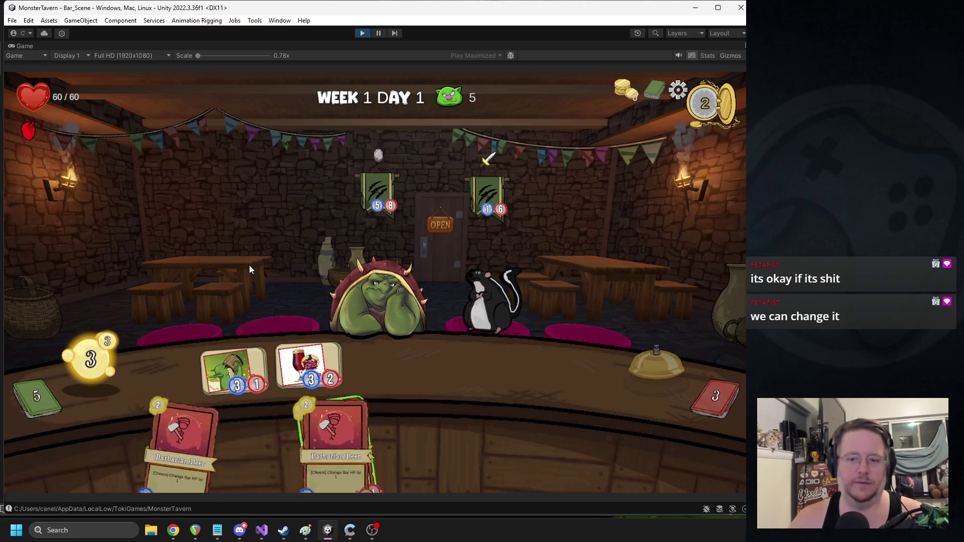
mouse_move(234, 372)
mouse_down()
mouse_move(430, 308)
mouse_move(482, 302)
mouse_up()
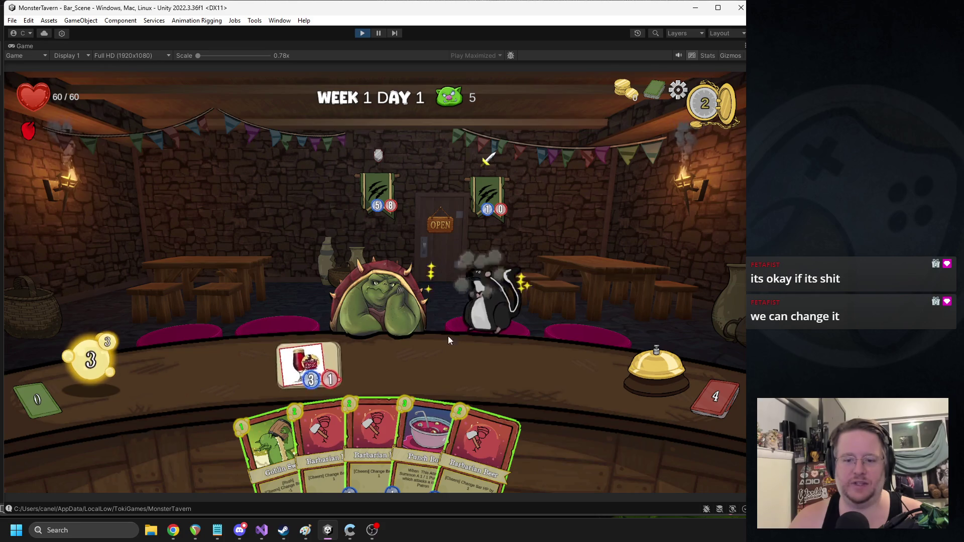
drag(257, 434, 233, 372)
drag(302, 437, 377, 358)
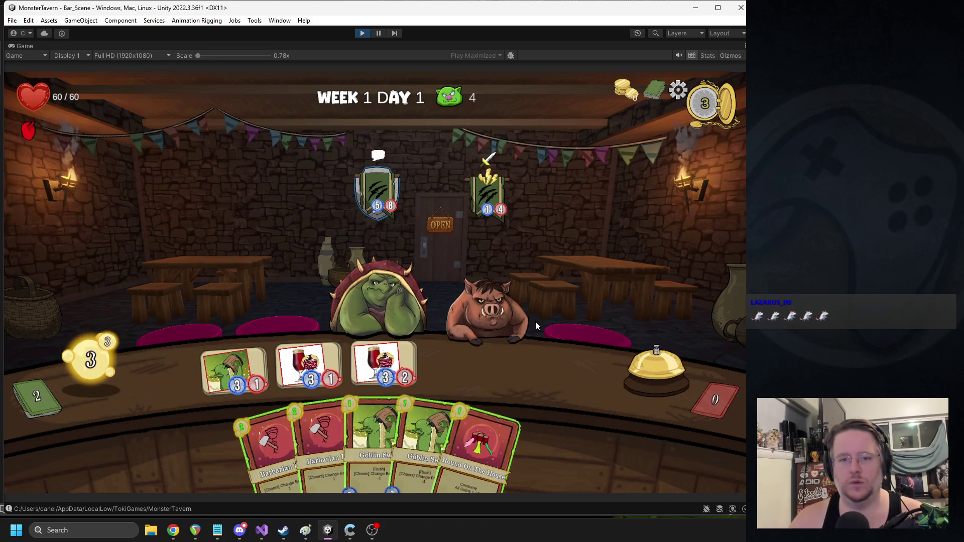
mouse_move(374, 214)
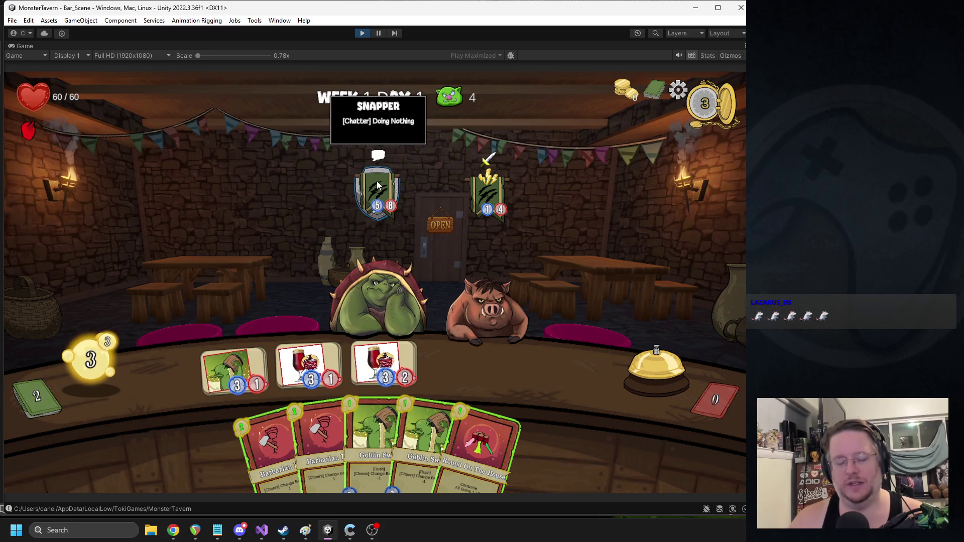
mouse_move(379, 158)
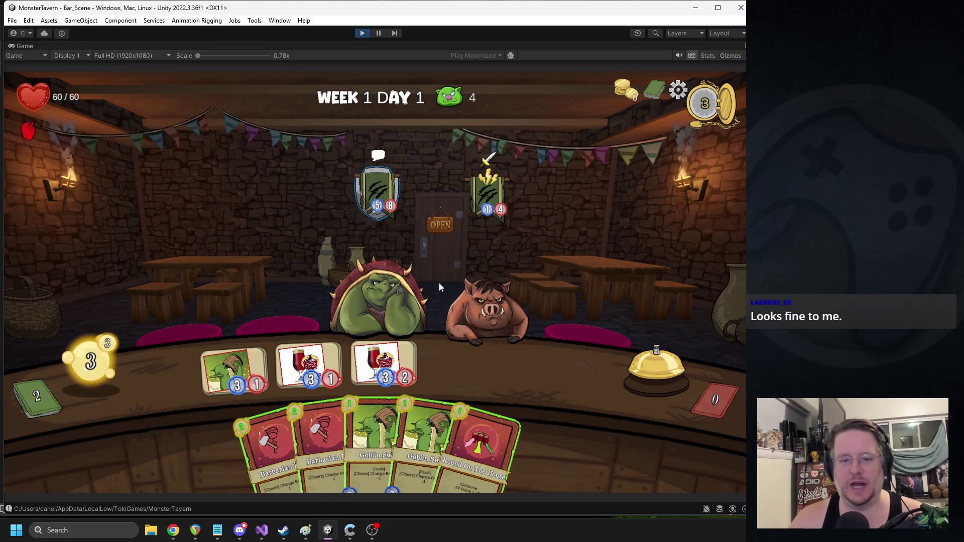
mouse_move(371, 185)
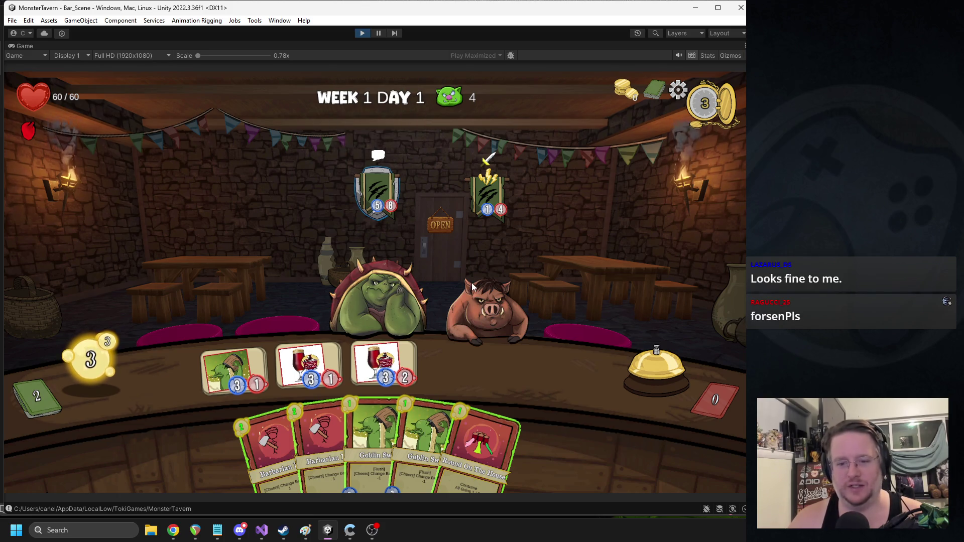
click(497, 310)
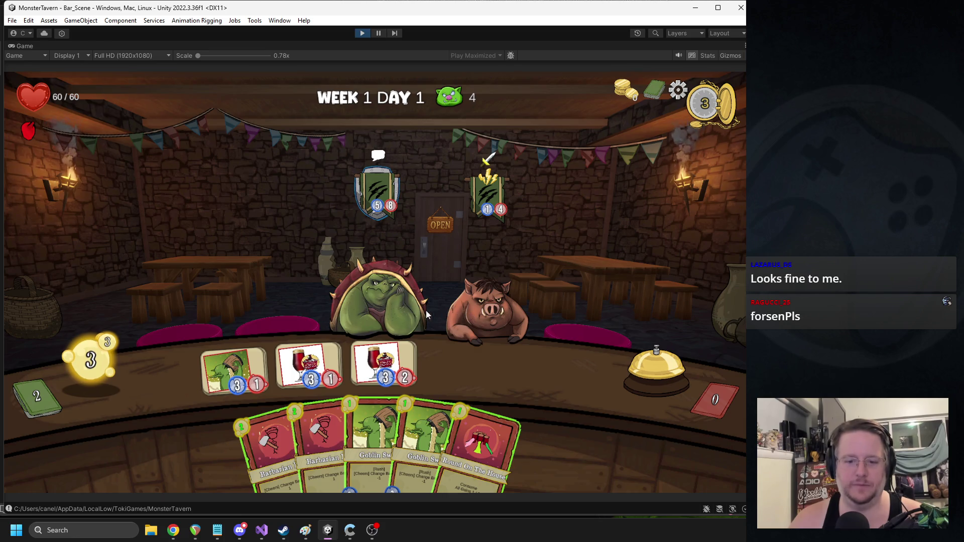
Step: Play a Goblin and a Barbarian card, serve the goblin drink to the orc, and end the turn
drag(376, 437, 350, 355)
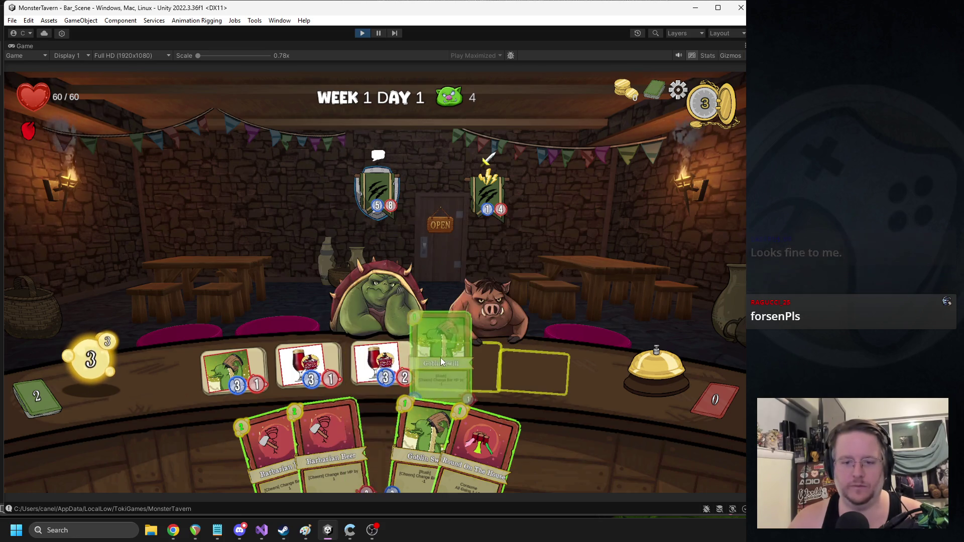
drag(347, 437, 376, 306)
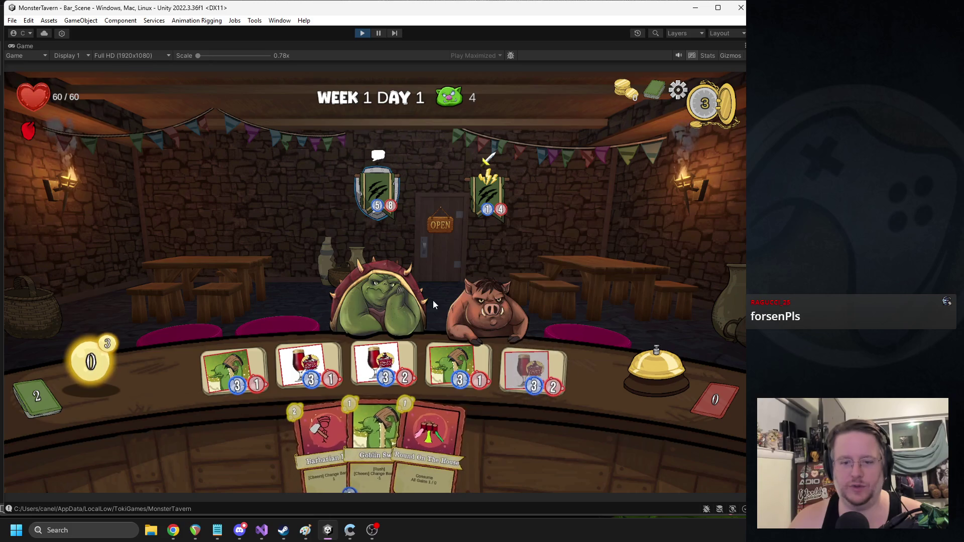
mouse_move(252, 364)
mouse_down()
mouse_move(346, 324)
mouse_move(371, 297)
mouse_up()
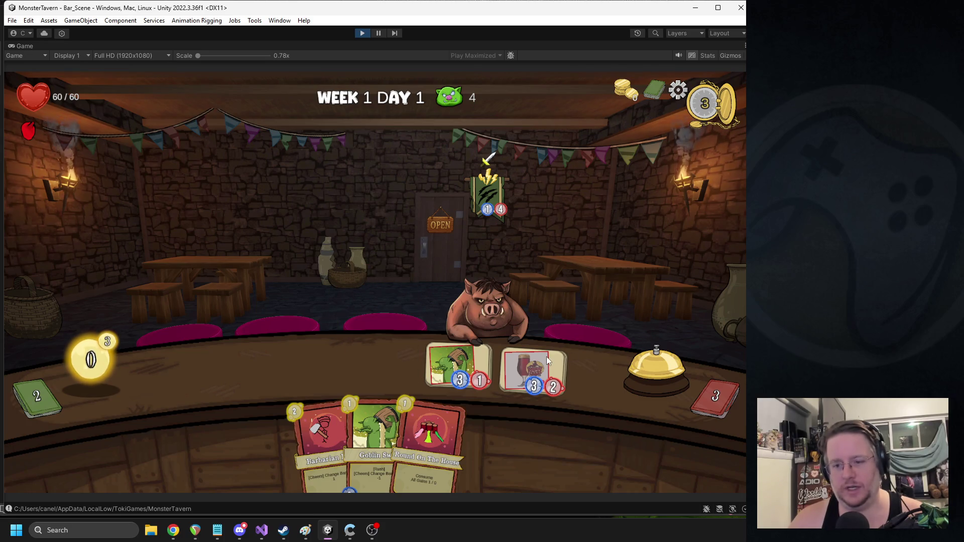
click(653, 374)
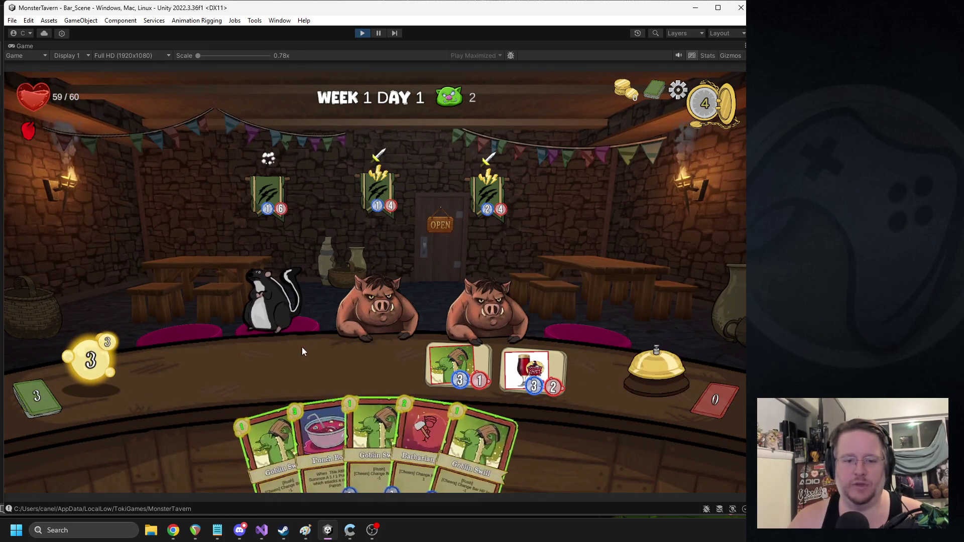
Step: Play the Punch Bowl, end the turn, aim it at the middle pig, and stop the play-test
drag(317, 420, 234, 369)
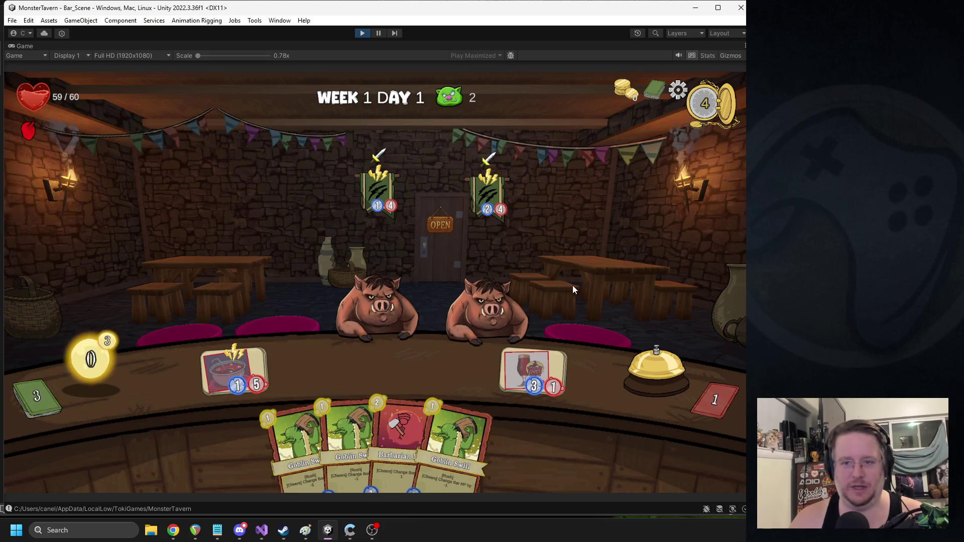
click(645, 353)
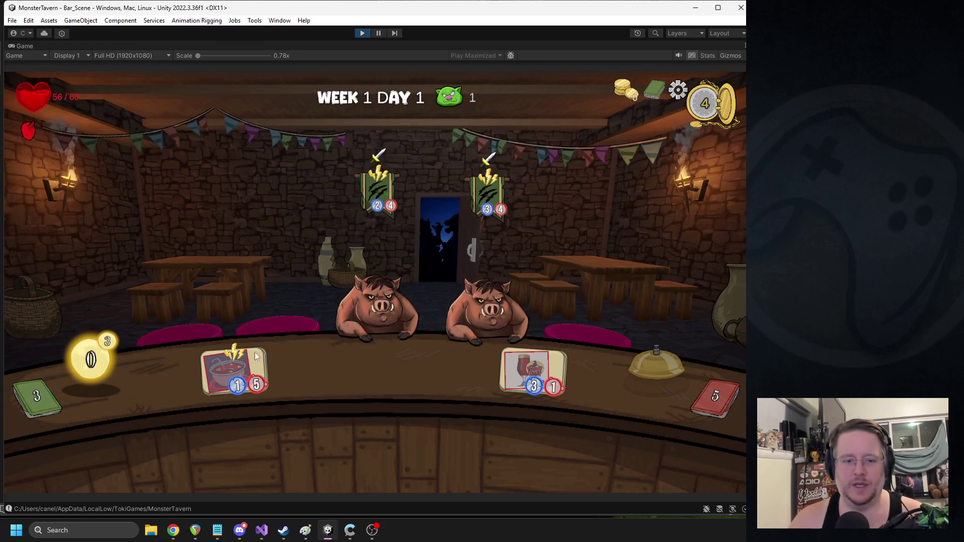
mouse_move(235, 370)
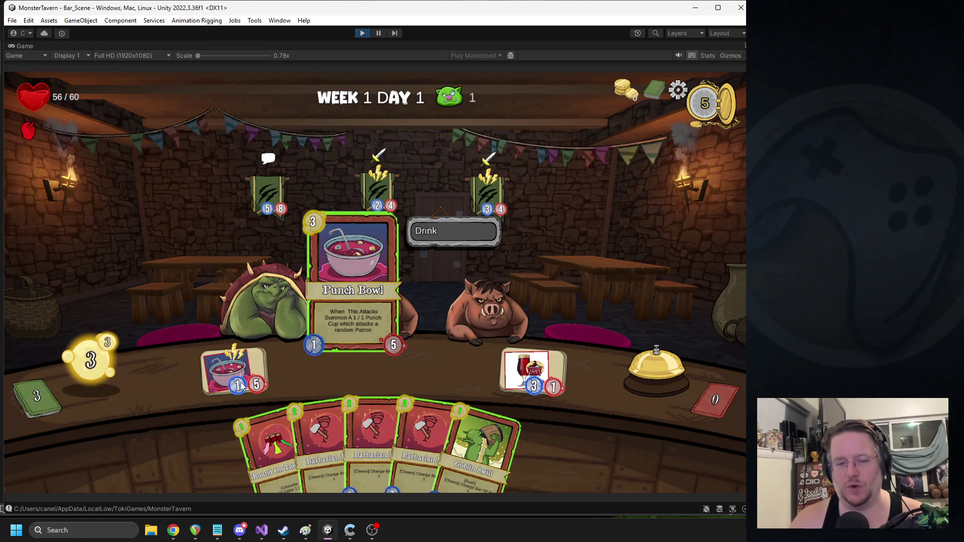
mouse_move(243, 385)
mouse_down()
mouse_move(389, 316)
mouse_move(386, 301)
mouse_move(397, 327)
mouse_up()
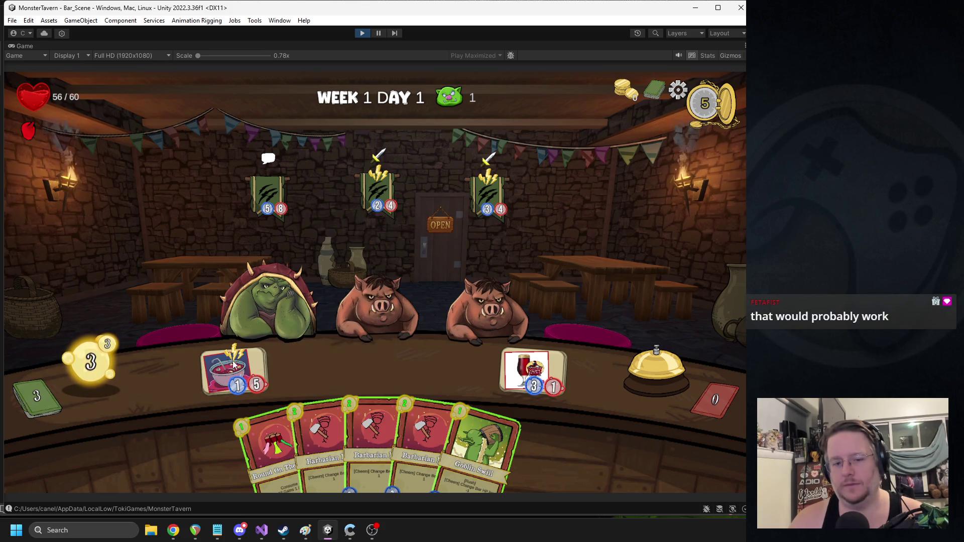
click(361, 33)
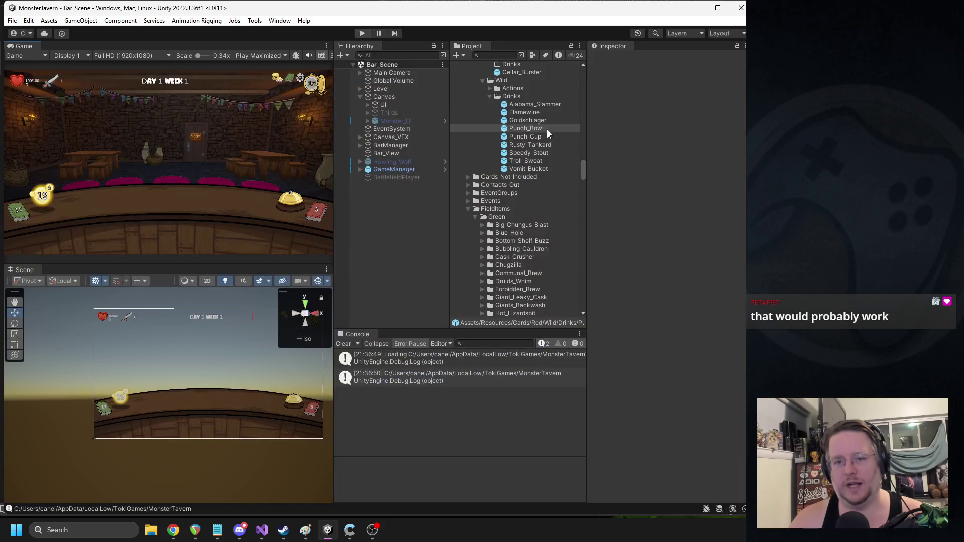
Step: Reach the Punch_Cup drink through its card's summon reference, enter Attack 2, and start a play-test
click(525, 136)
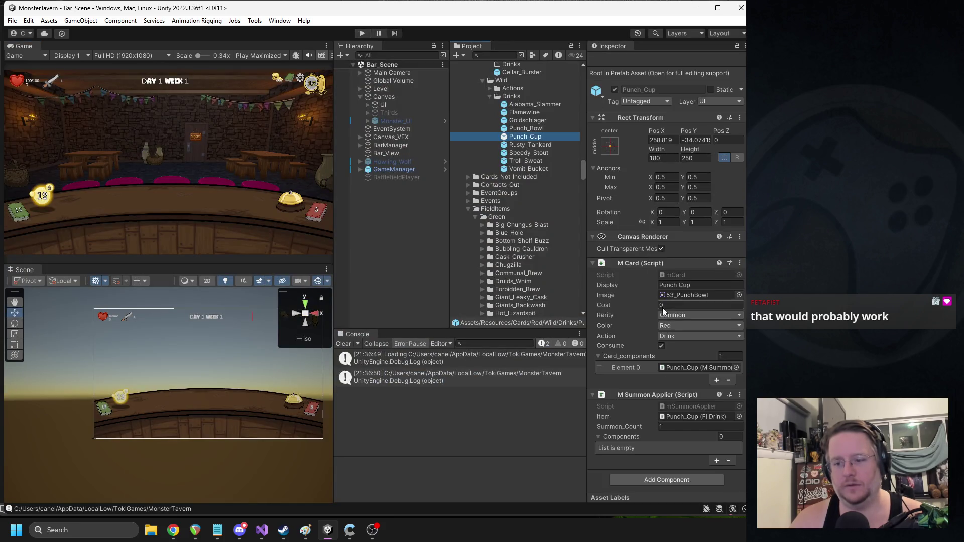
click(683, 415)
click(507, 312)
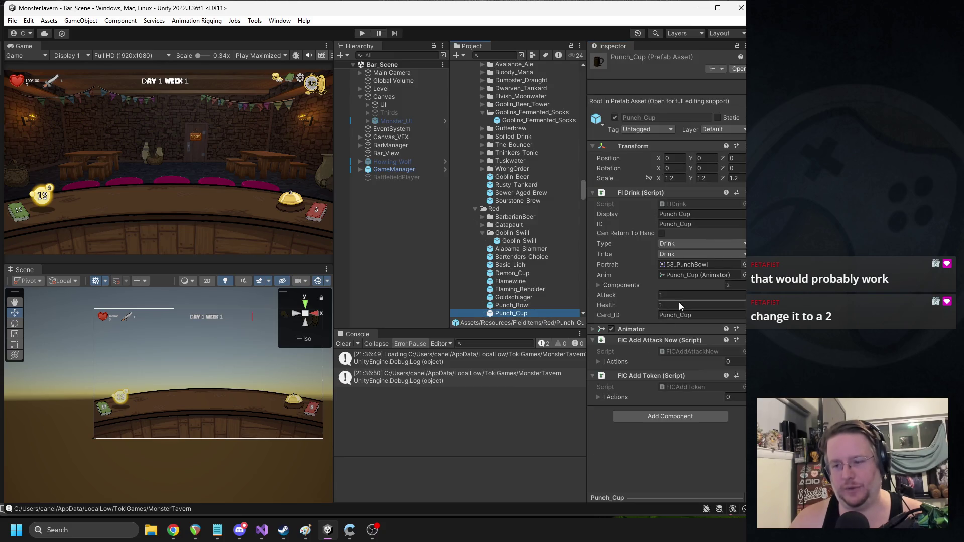
click(674, 296)
text(2)
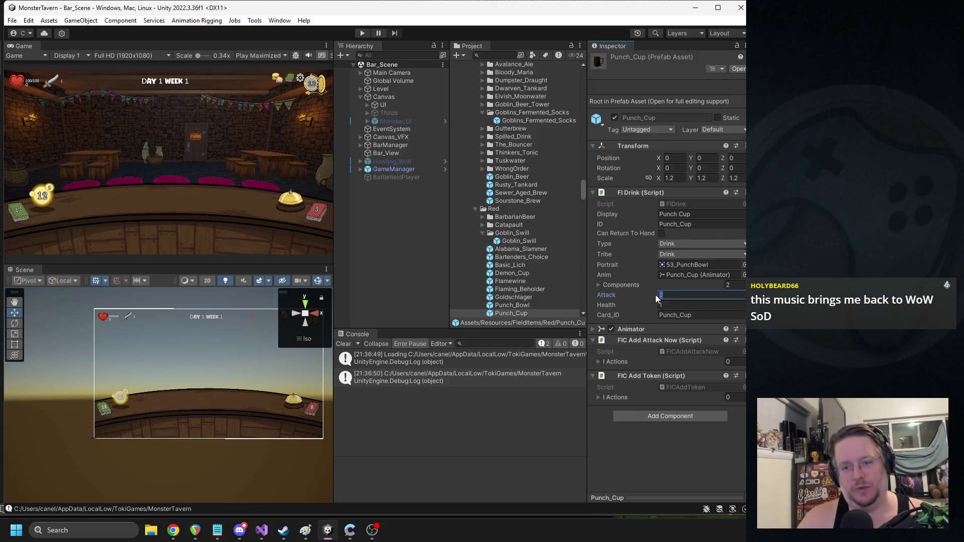
click(358, 33)
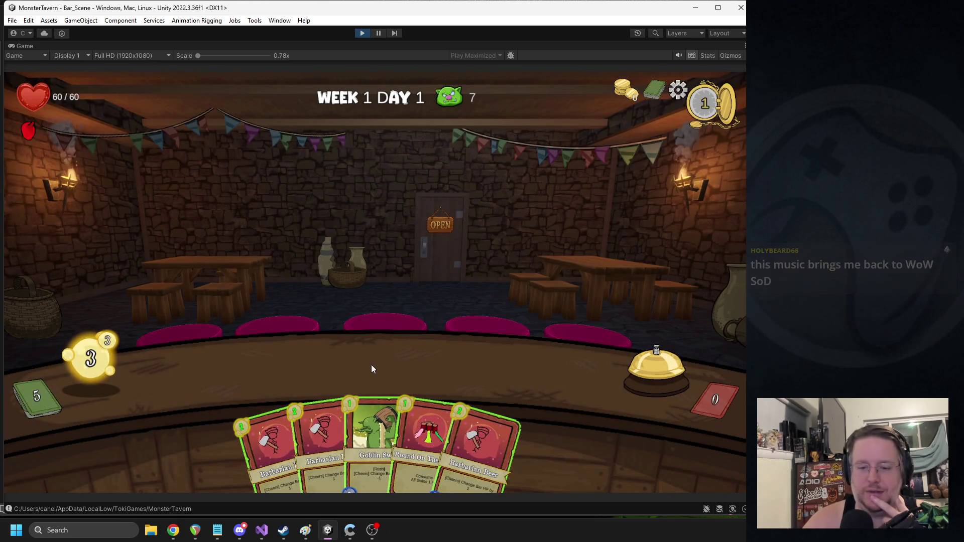
Step: Play Goblin, Barbarian Beer and Punch Bowl cards, serve the goblin drink to the skunk, and end the turn
drag(369, 405, 246, 346)
mouse_move(327, 442)
mouse_down()
mouse_move(299, 367)
mouse_move(309, 366)
mouse_up()
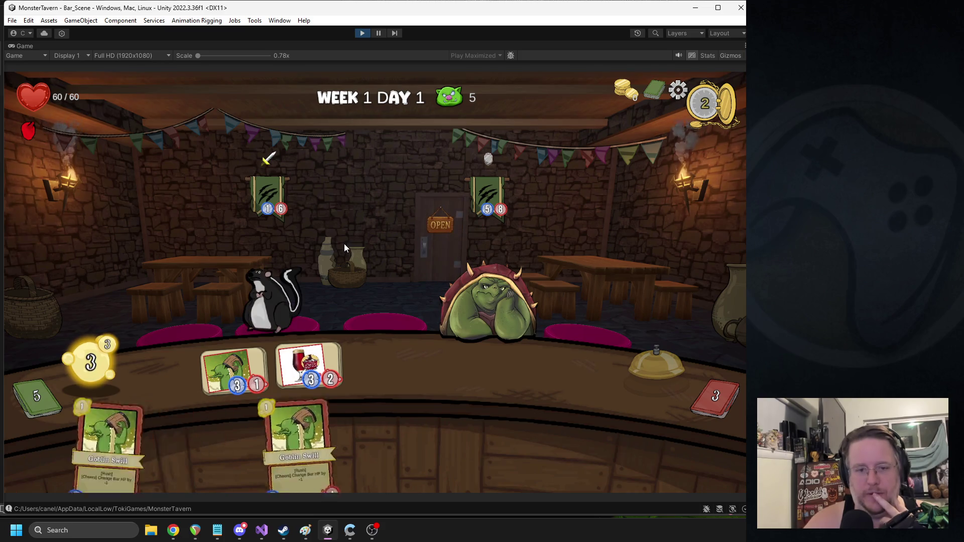
drag(436, 405, 539, 374)
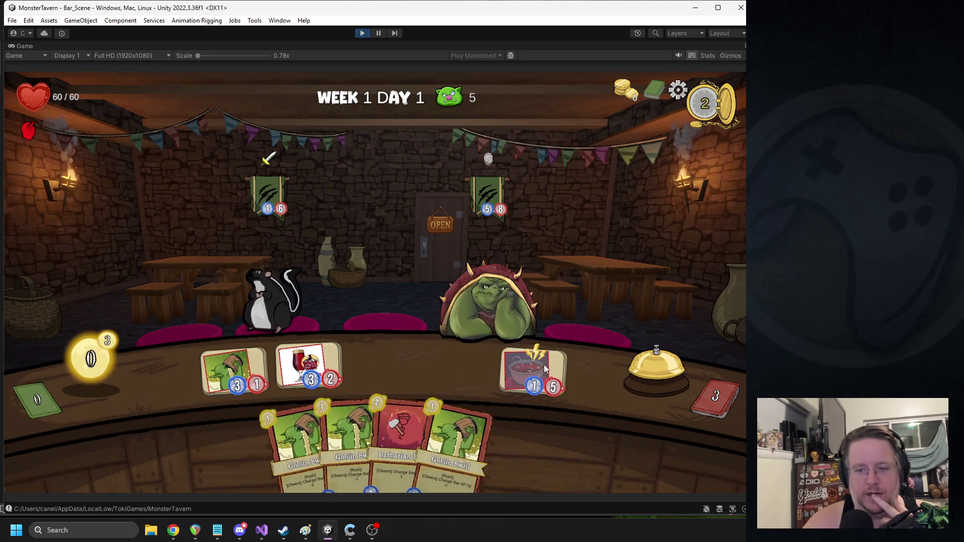
mouse_move(544, 368)
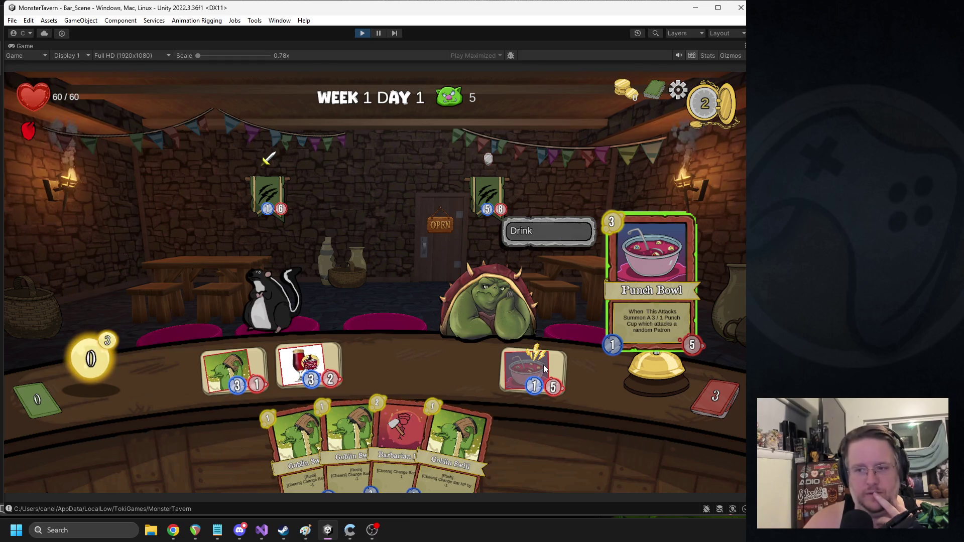
click(236, 367)
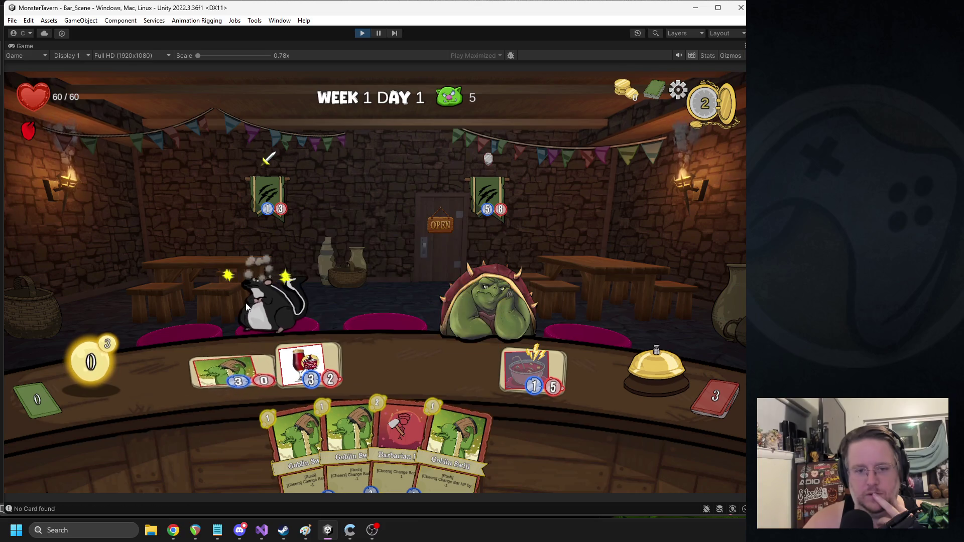
click(661, 366)
Step: Play two Goblin Swills onto the bar and try positioning Round On The House
mouse_move(484, 185)
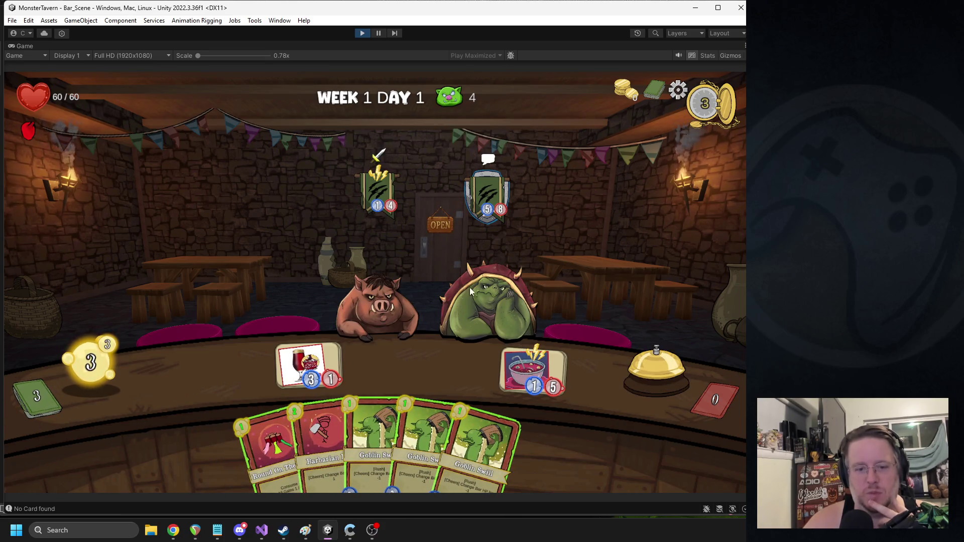
mouse_move(374, 432)
mouse_down()
mouse_move(253, 359)
mouse_move(235, 370)
mouse_up()
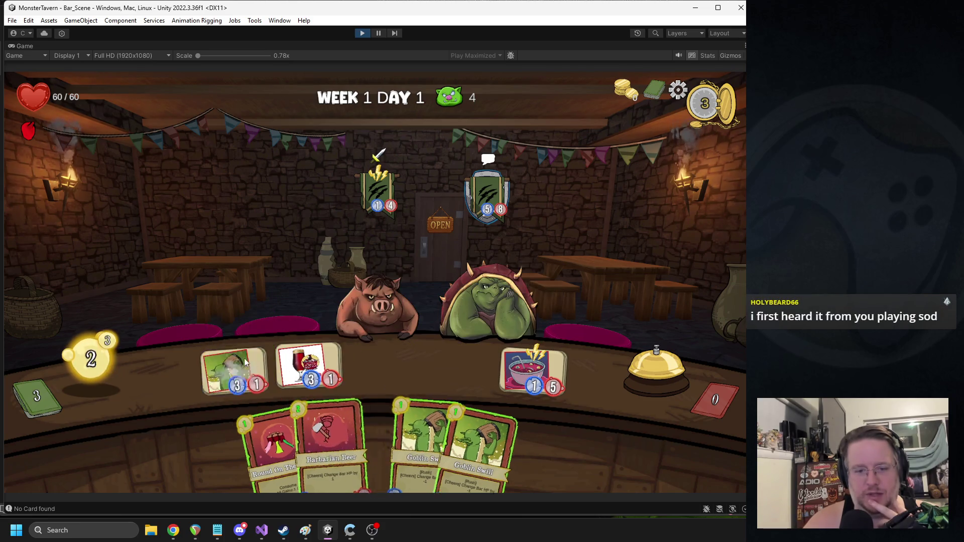
drag(387, 408, 305, 307)
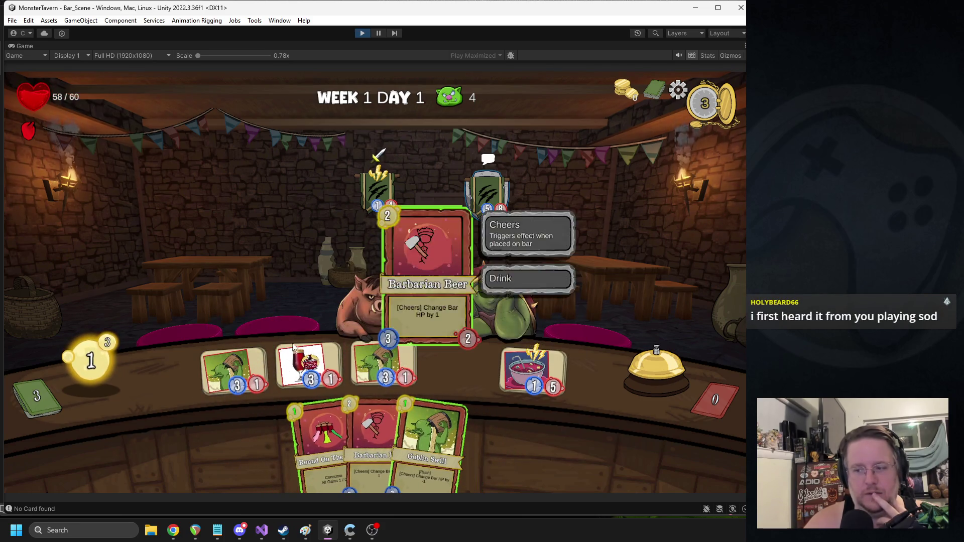
mouse_move(324, 434)
mouse_down()
mouse_move(312, 354)
mouse_move(306, 463)
mouse_up()
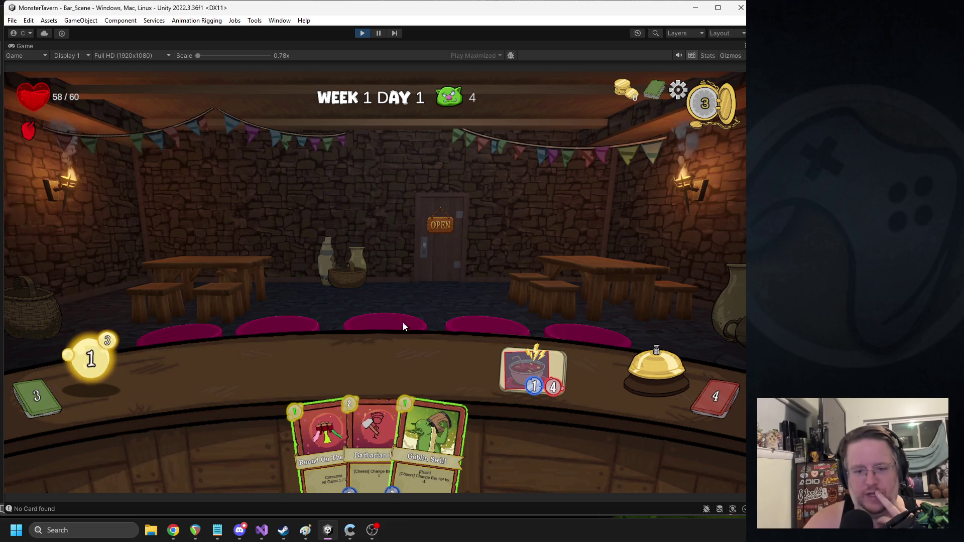
mouse_move(321, 372)
mouse_down()
mouse_move(256, 369)
mouse_move(278, 432)
mouse_up()
mouse_move(381, 419)
mouse_down()
mouse_move(387, 405)
mouse_move(453, 433)
mouse_move(241, 374)
mouse_up()
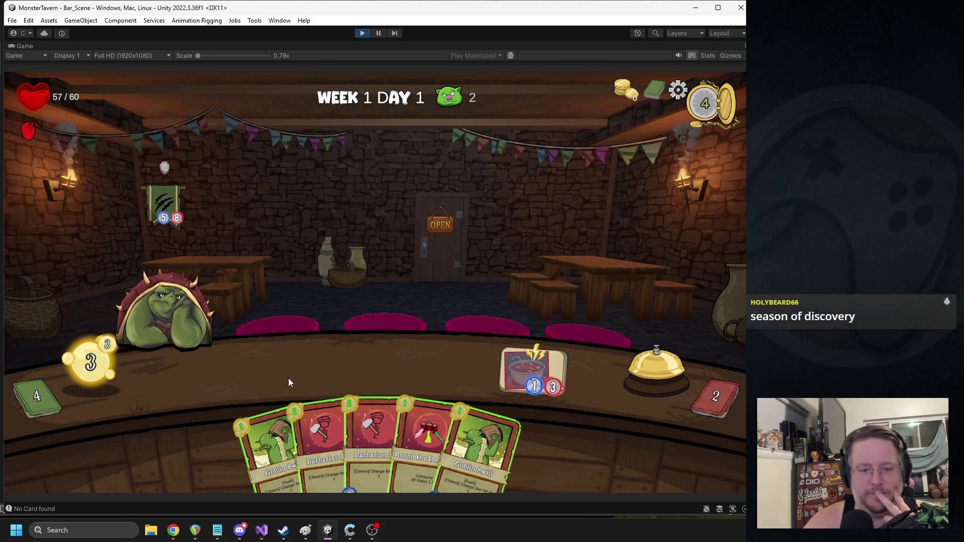
Step: Play Goblin Swill and Barbarian Beer, end the turn, and stop the playtest
mouse_move(535, 363)
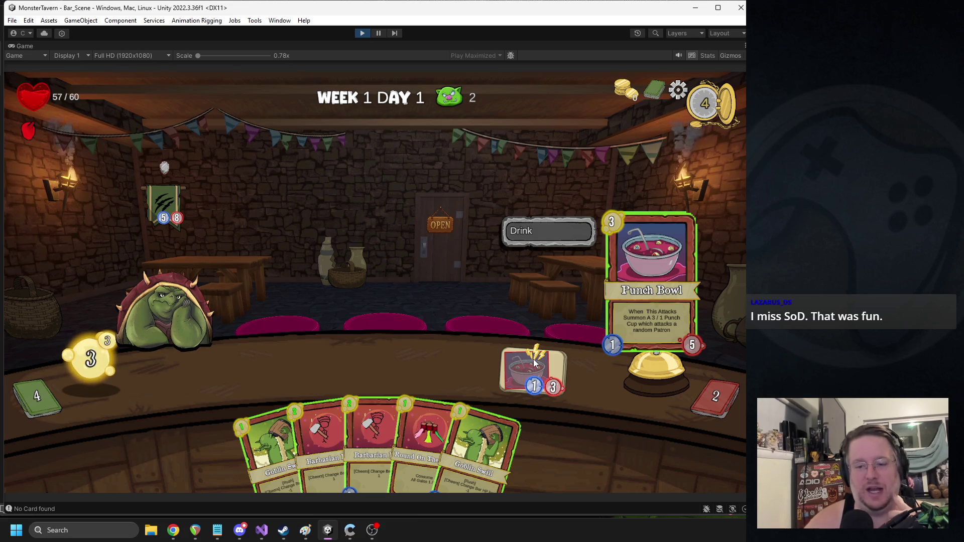
drag(267, 418, 320, 218)
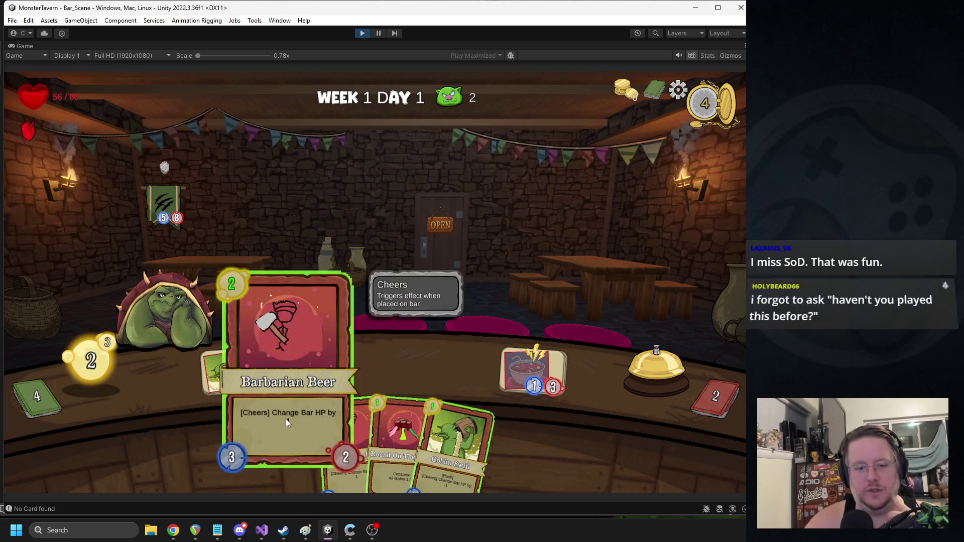
drag(286, 419, 435, 297)
click(657, 369)
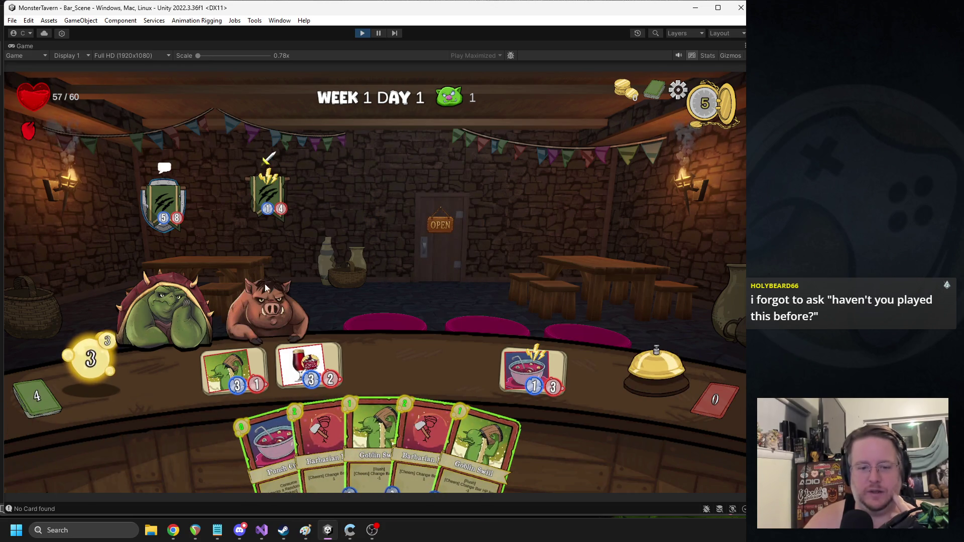
mouse_move(260, 461)
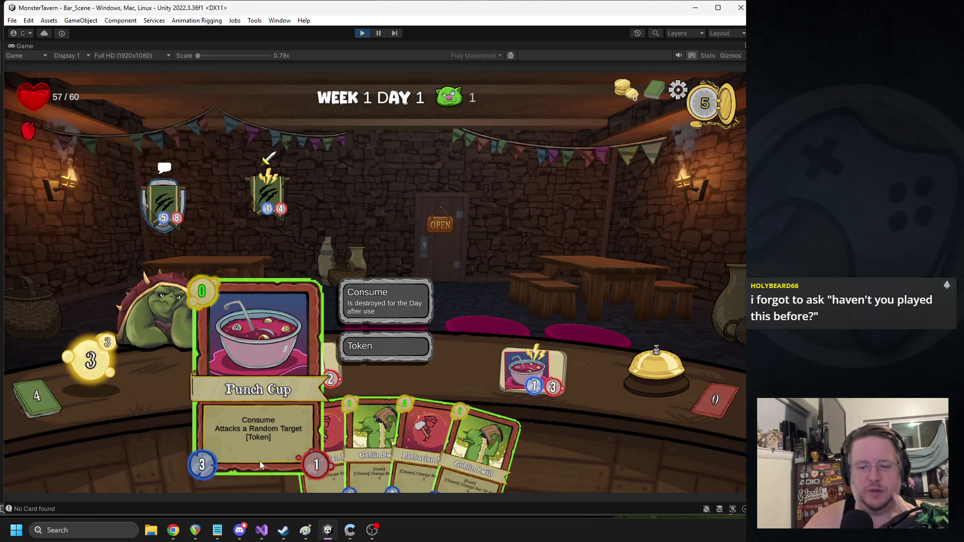
click(362, 34)
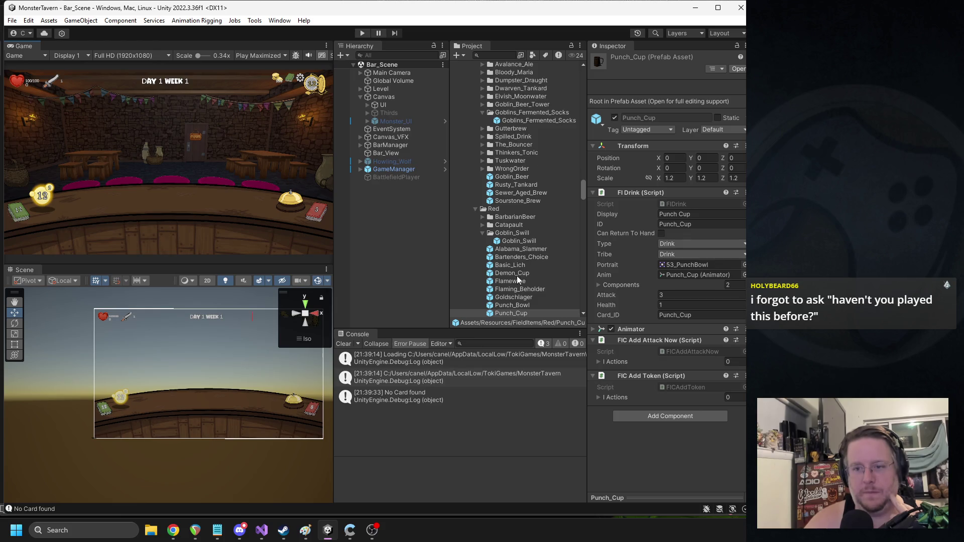
Step: Select the Punch_Cup card prefab in Wild drinks and open its M Card script with Edit Script
scroll(526, 273, down, 3)
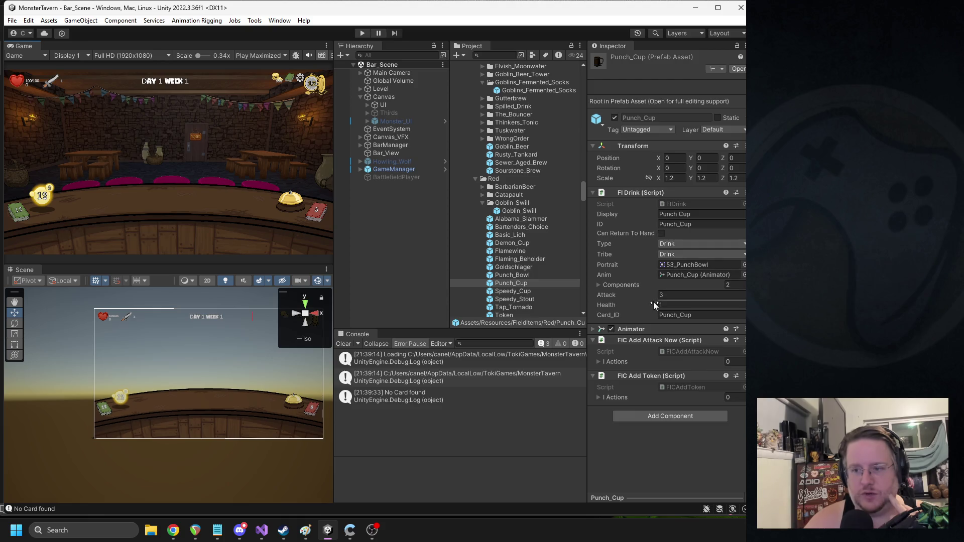
scroll(540, 251, up, 10)
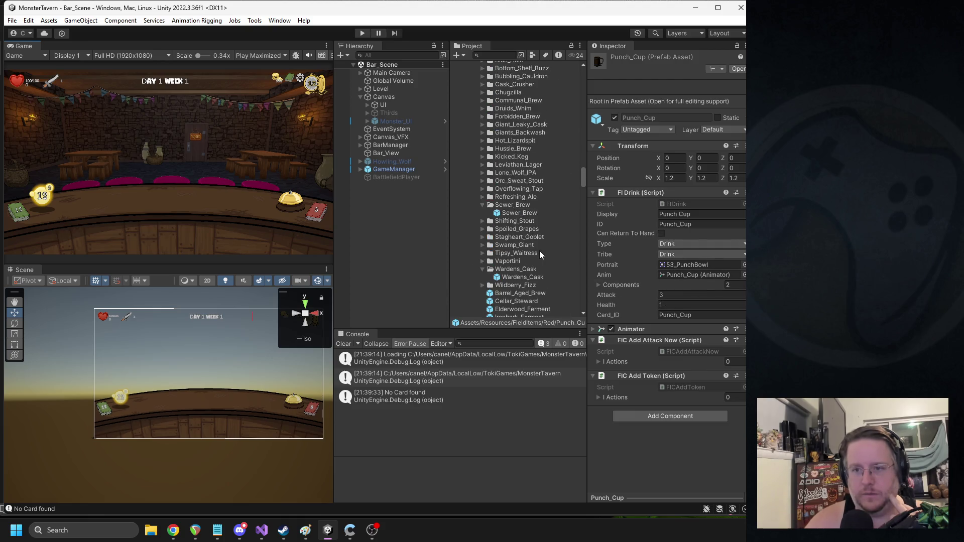
click(532, 176)
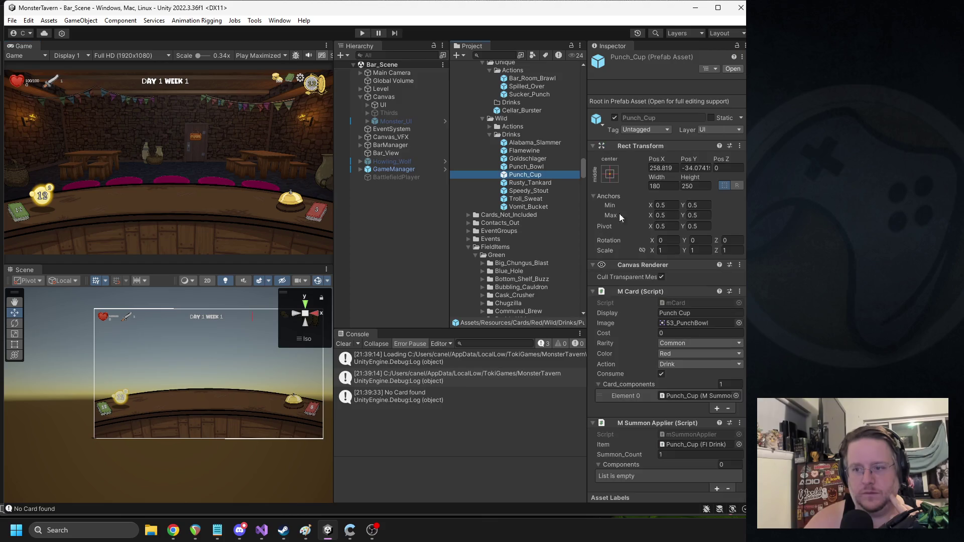
scroll(695, 267, down, 1)
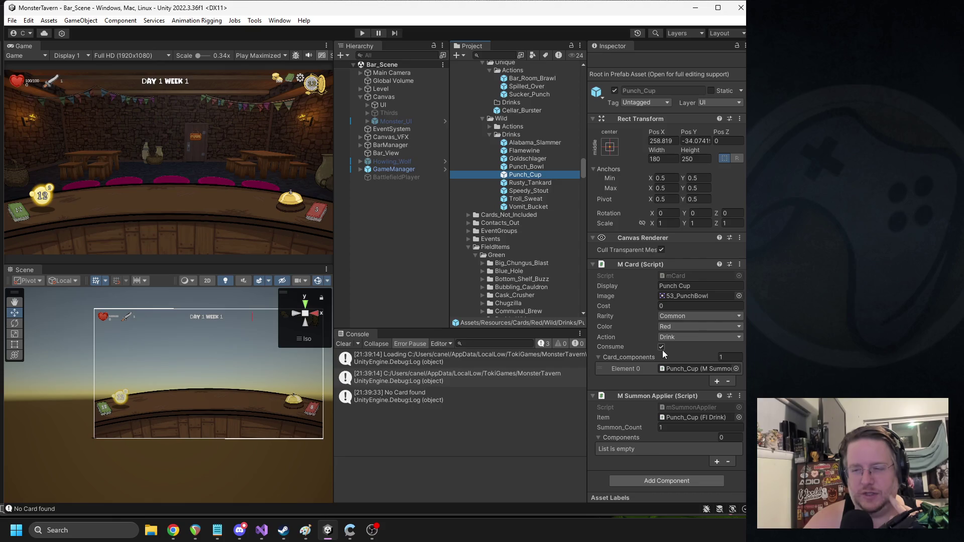
scroll(552, 240, down, 5)
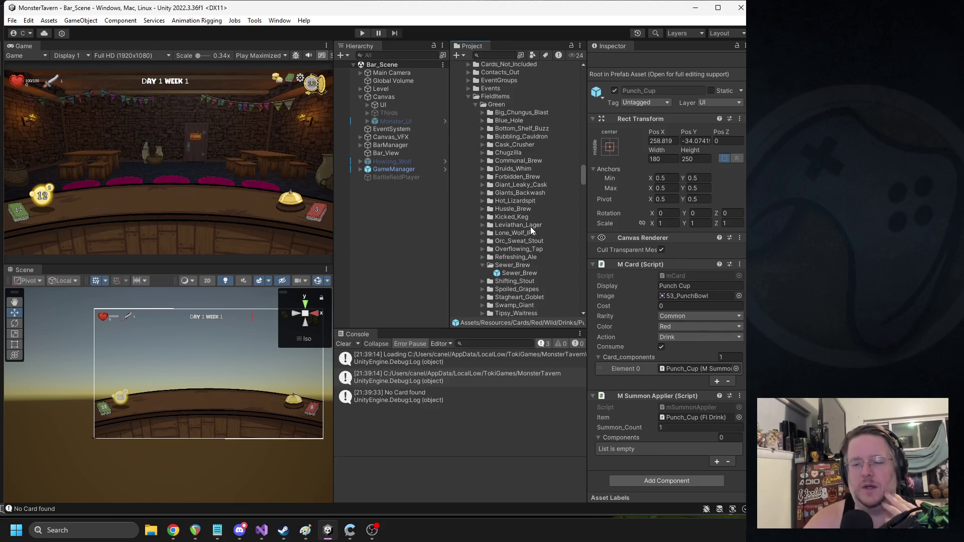
scroll(531, 231, down, 1)
right_click(635, 263)
click(689, 383)
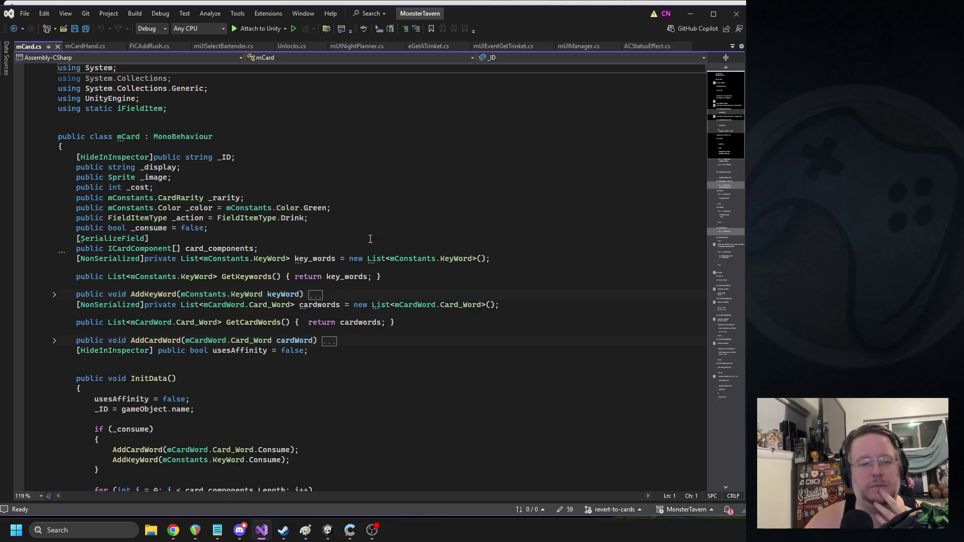
Step: Highlight the AddKeyWord Consume line in mCard's InitData, then return to Unity
scroll(284, 249, down, 4)
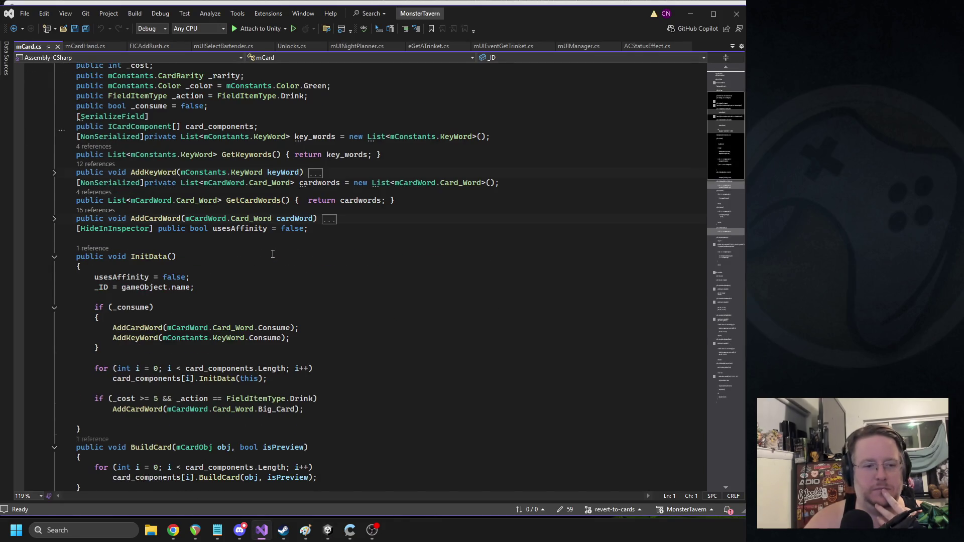
scroll(288, 257, down, 1)
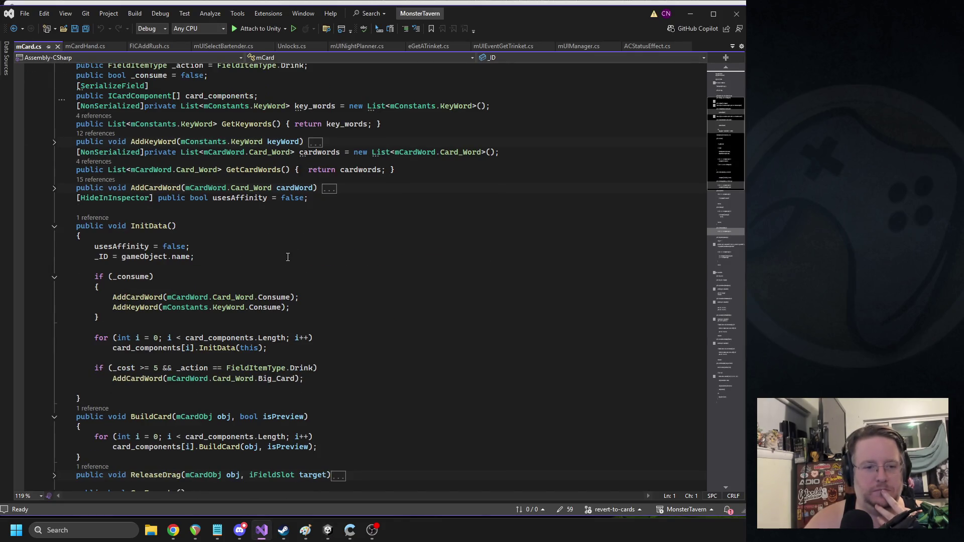
triple_click(150, 308)
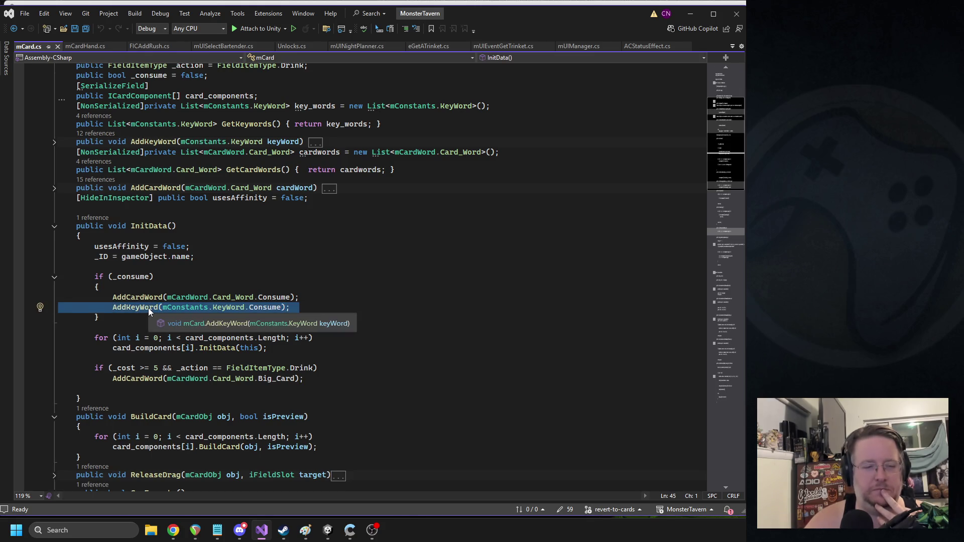
click(328, 531)
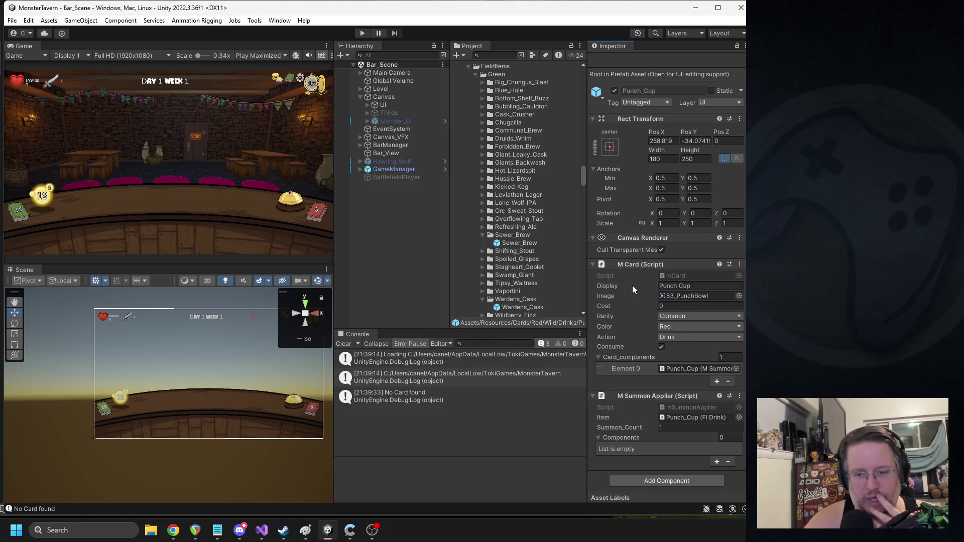
Step: Give Punch_Bowl's FI Drink an attack of 2 and health of 6
click(677, 417)
click(517, 313)
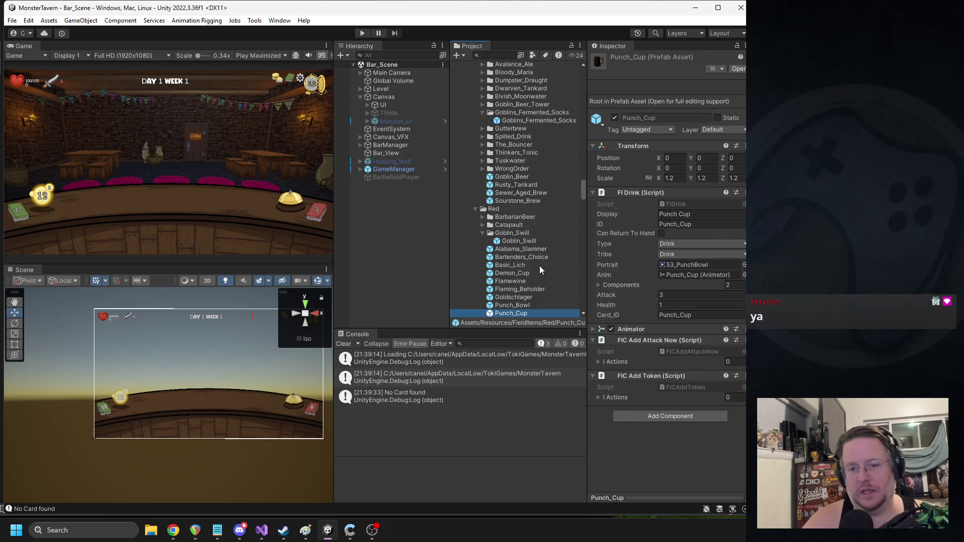
click(519, 304)
click(673, 296)
text(2)
click(668, 304)
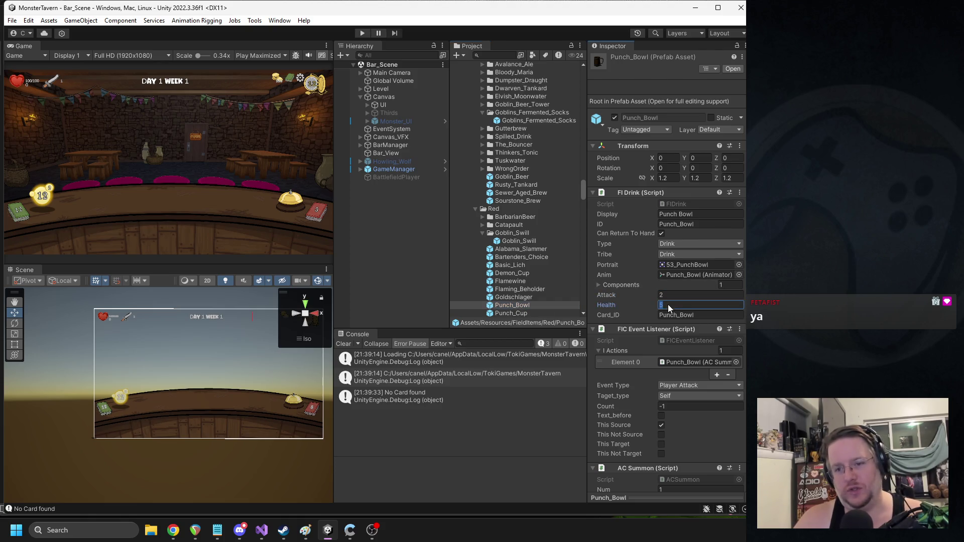
text(6)
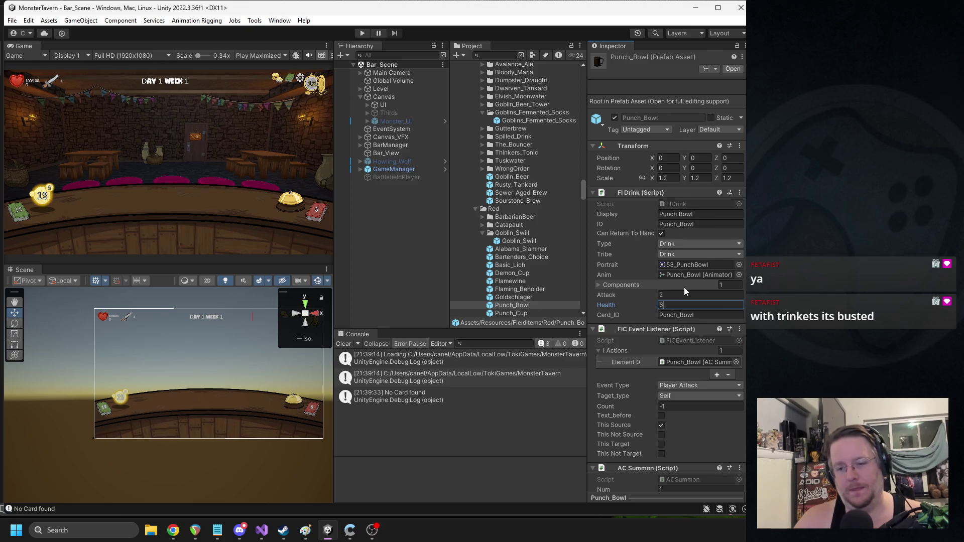
Step: Lower Punch_Cup's FI Drink attack from 3 to 2
scroll(684, 288, down, 5)
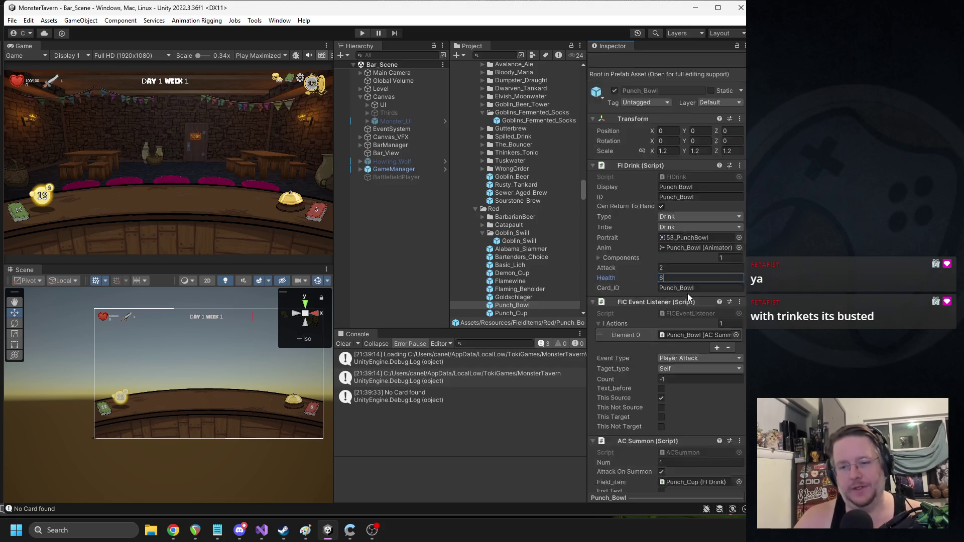
click(513, 312)
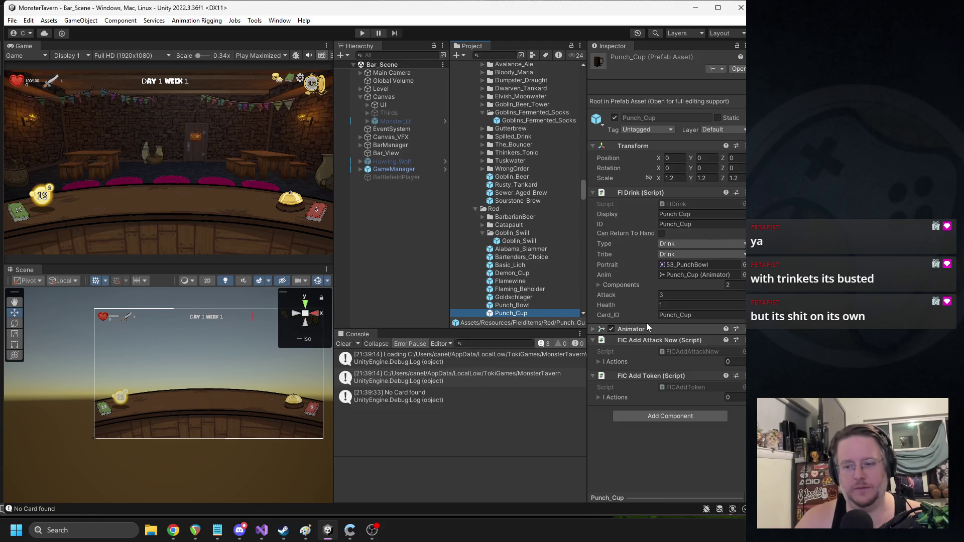
click(670, 295)
text(2)
key(Return)
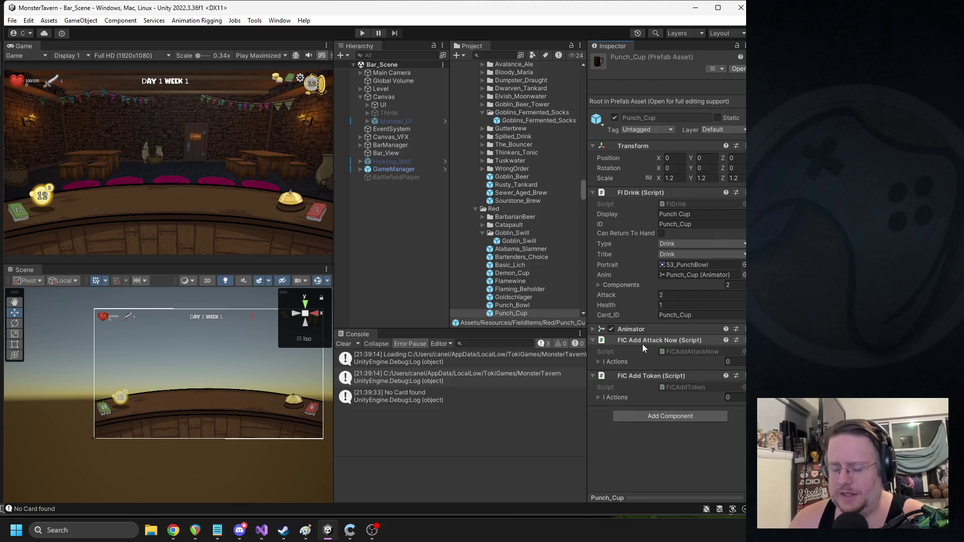
Step: Search the project for the Hot_Lizardspit drink and locate it in its folder
right_click(641, 197)
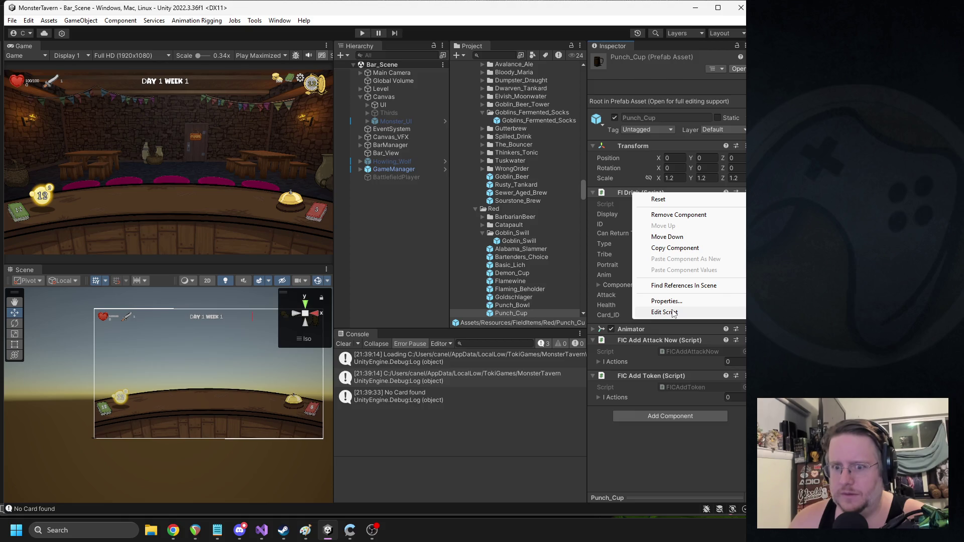
click(676, 442)
scroll(522, 209, up, 6)
scroll(531, 214, up, 10)
scroll(531, 209, up, 3)
click(495, 55)
text(hol)
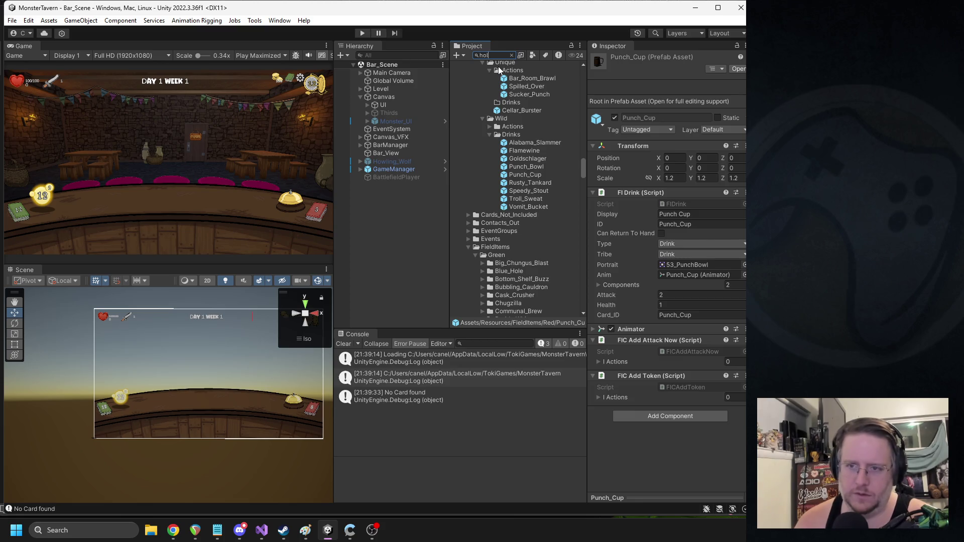
text(t_lizard)
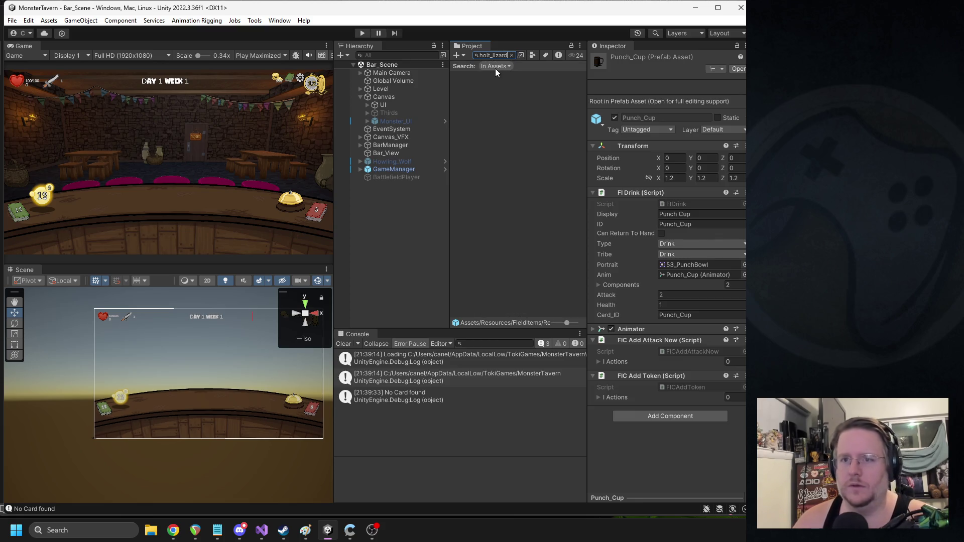
text(ard)
click(518, 141)
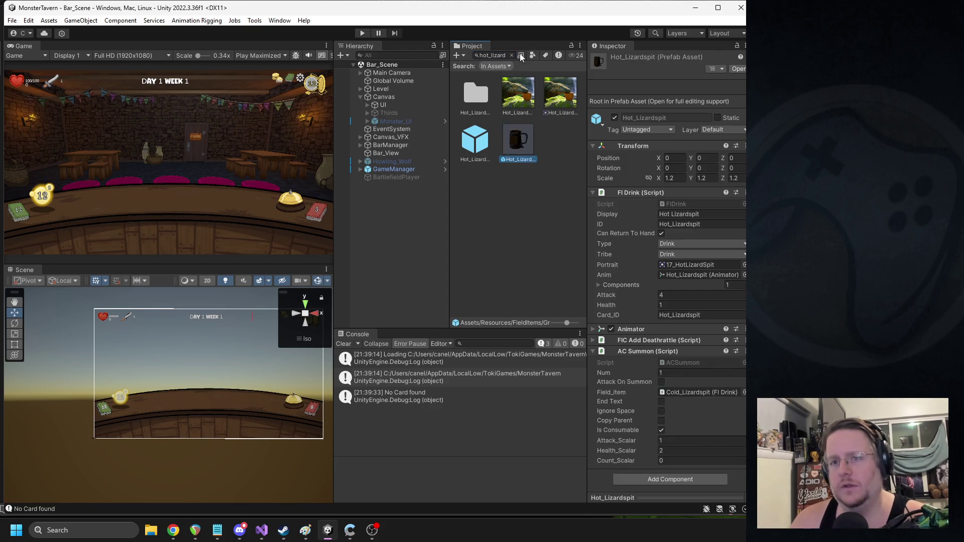
click(511, 55)
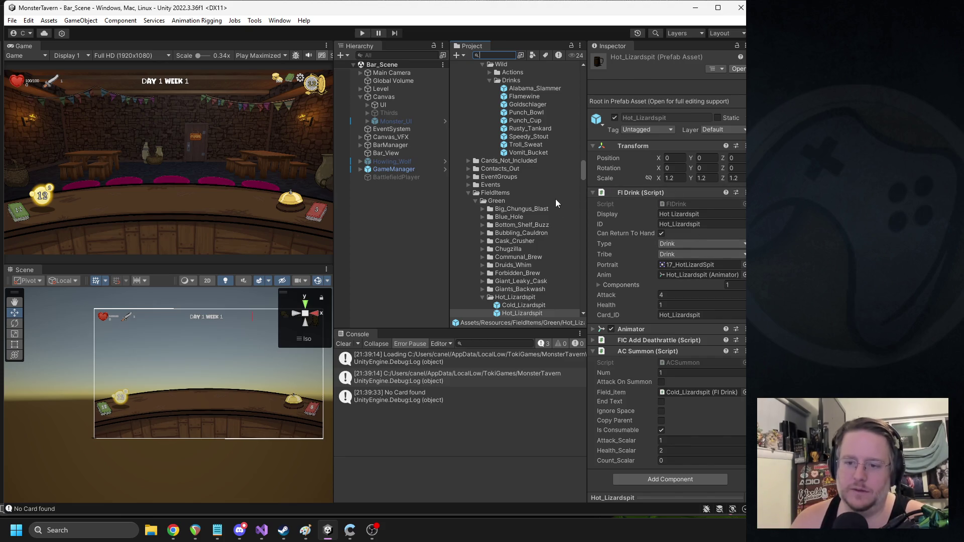
Step: Inspect Cold_Lizardspit (Attack 1, Health 4) and browse the Green FieldItems folders
click(523, 305)
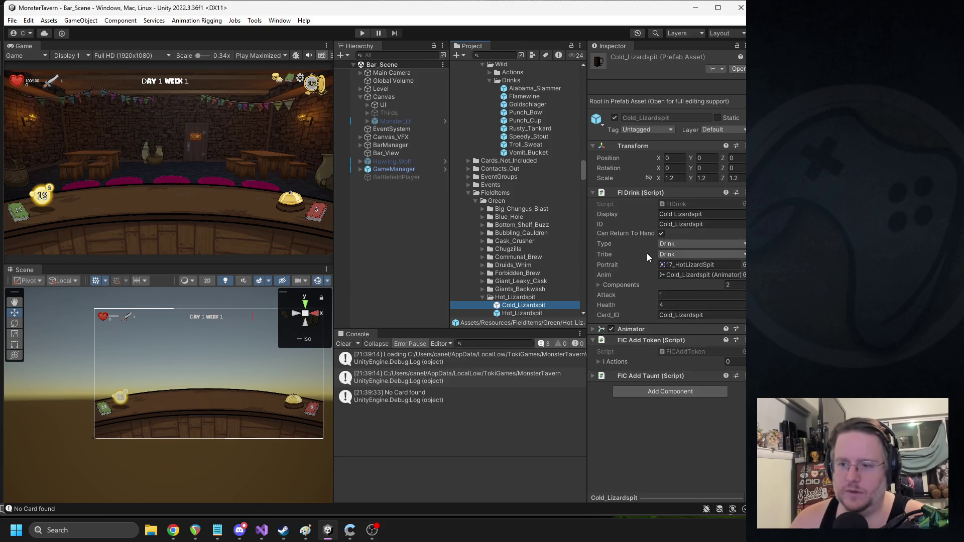
scroll(515, 250, down, 5)
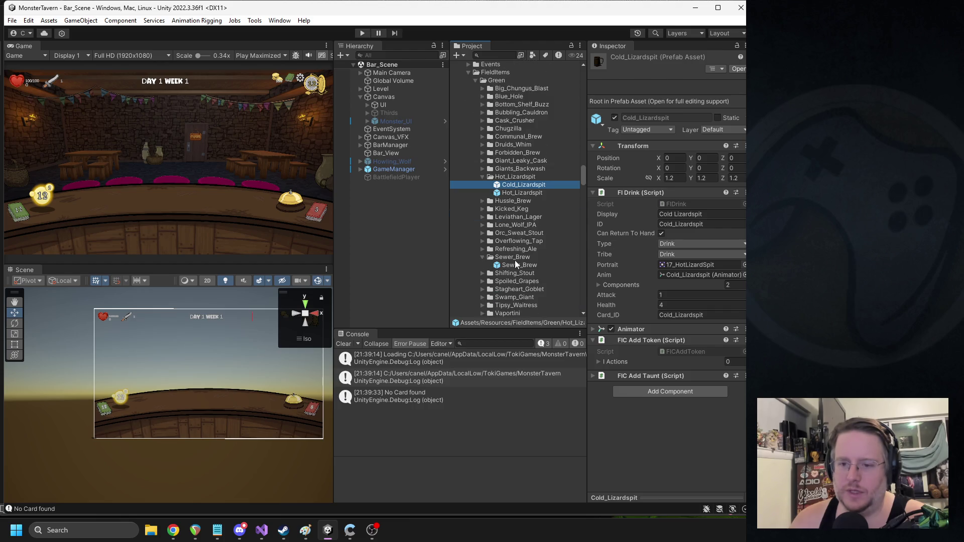
scroll(521, 243, down, 4)
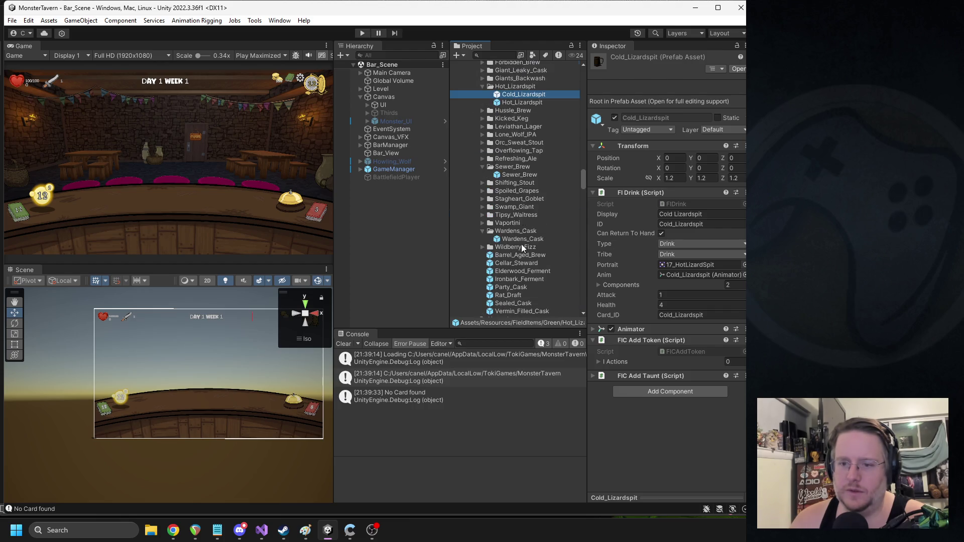
click(499, 54)
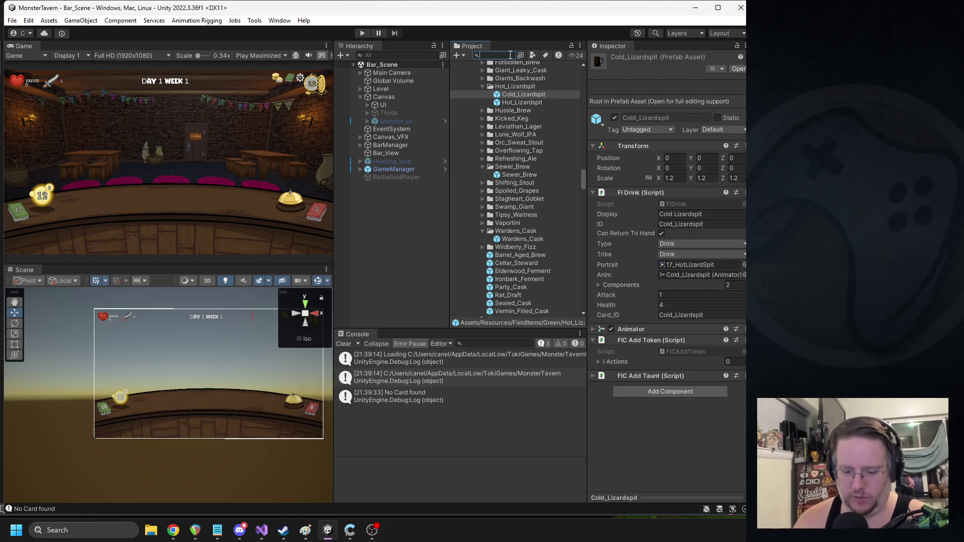
Step: Find the Punch_Cup mug prefab via a 'punch_cup' search and edit its FICAddAttackNow script
text(punch_cup)
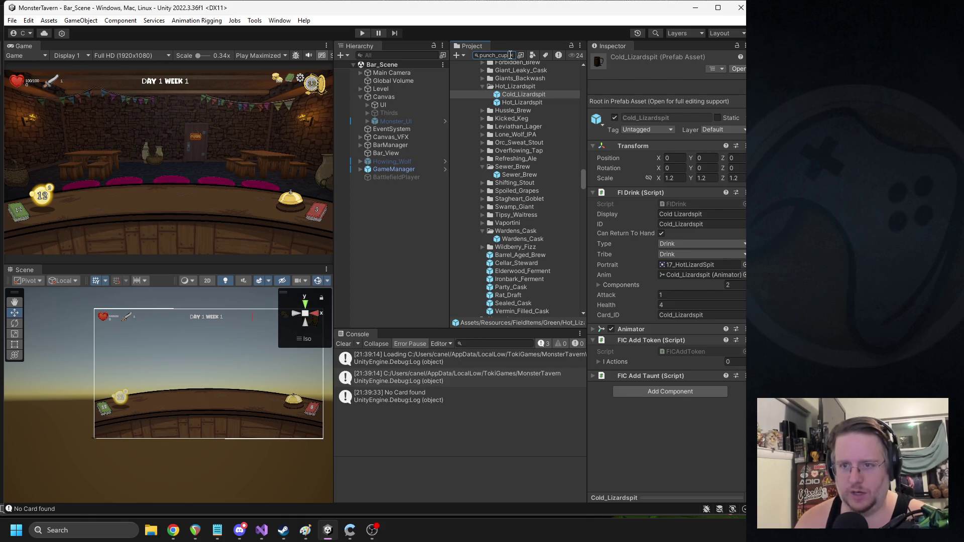
click(525, 90)
click(472, 94)
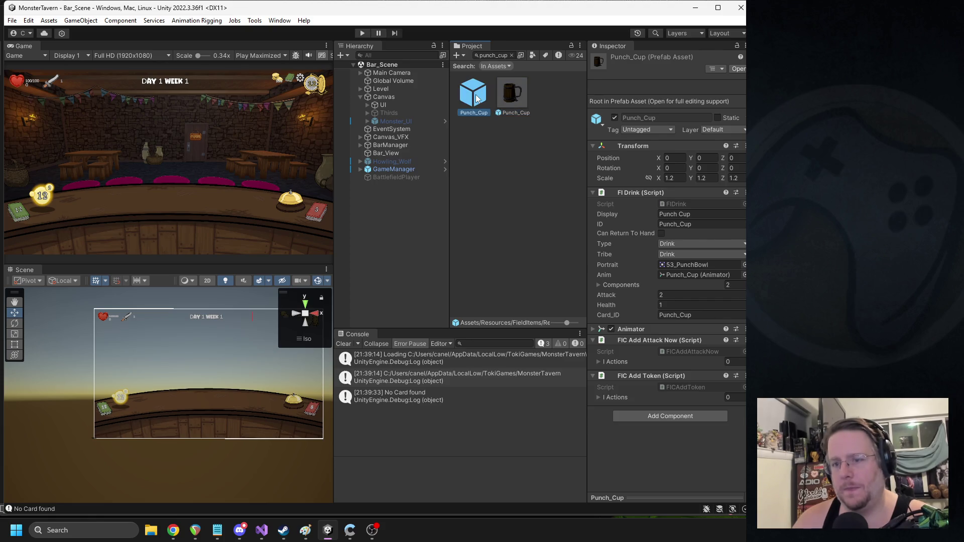
scroll(677, 323, down, 1)
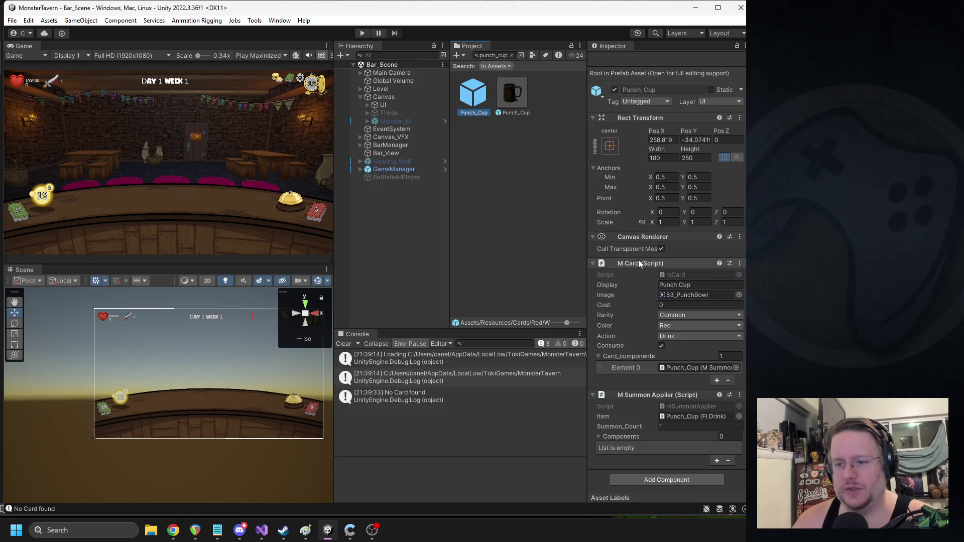
click(513, 94)
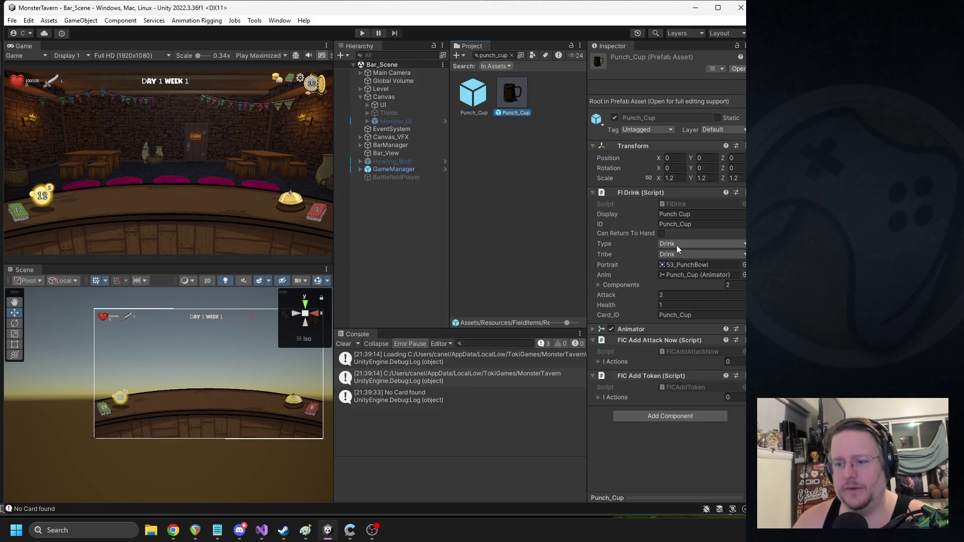
right_click(644, 373)
click(625, 409)
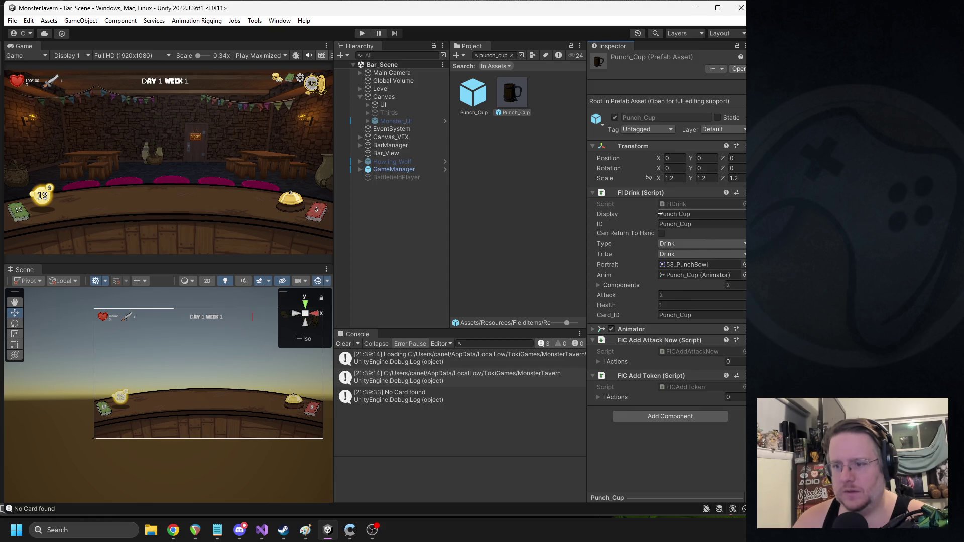
right_click(647, 338)
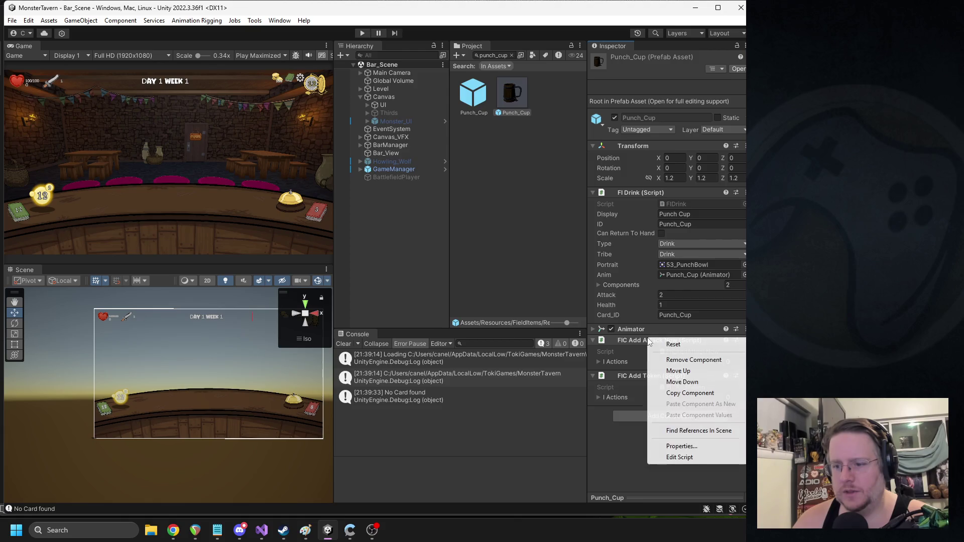
click(695, 451)
Step: Review EnterField's FIADrinkAttack creation and QueueAction lines, then return to Unity
mouse_move(146, 295)
mouse_down()
mouse_move(153, 291)
mouse_move(35, 184)
mouse_move(40, 174)
mouse_up()
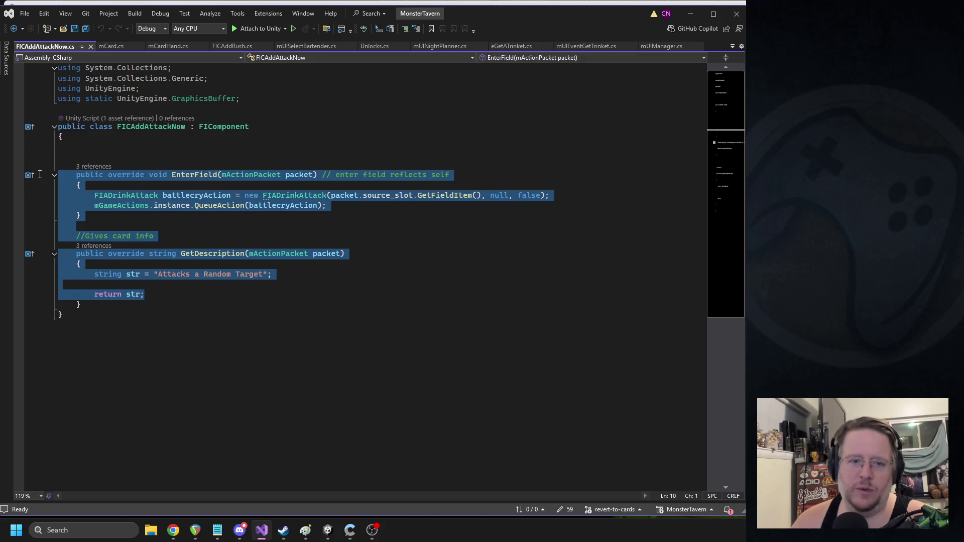
click(230, 171)
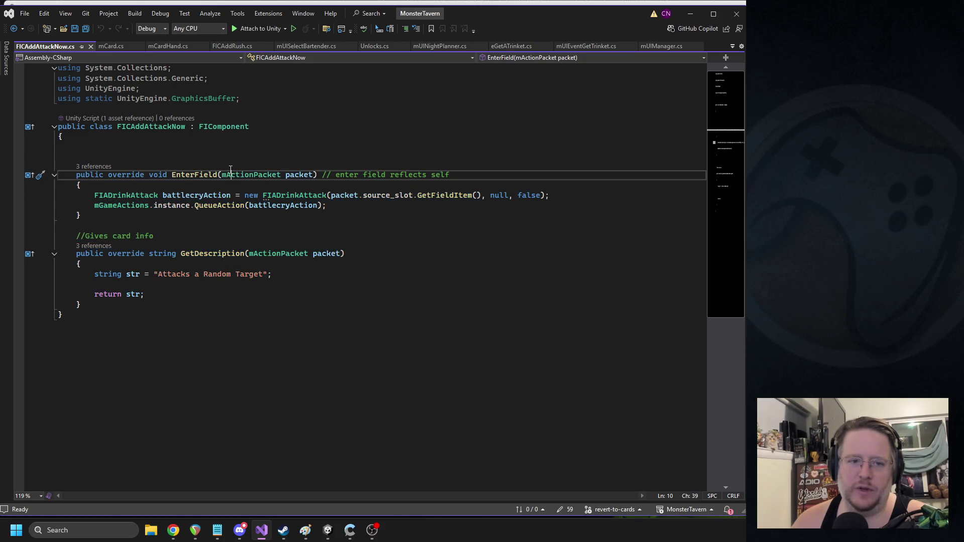
click(296, 196)
triple_click(199, 196)
triple_click(216, 206)
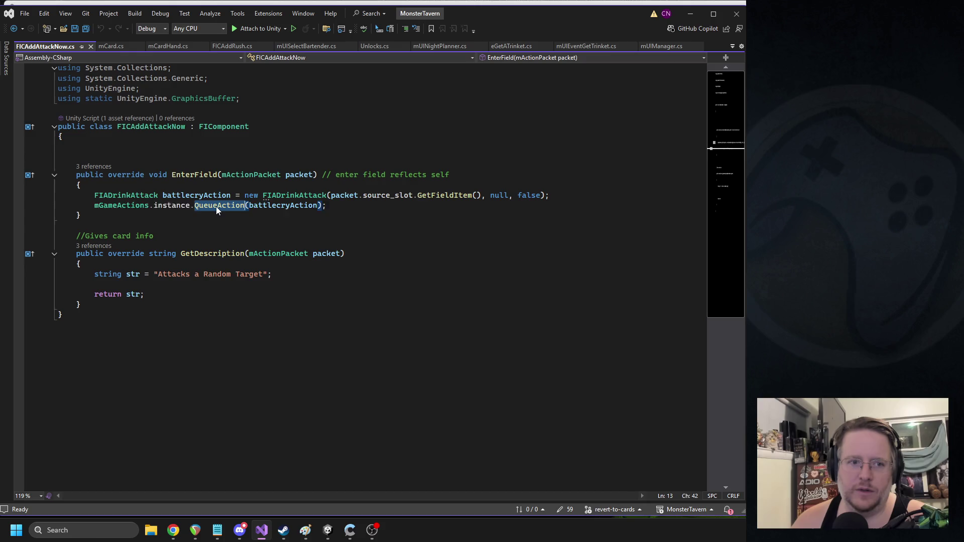
click(294, 197)
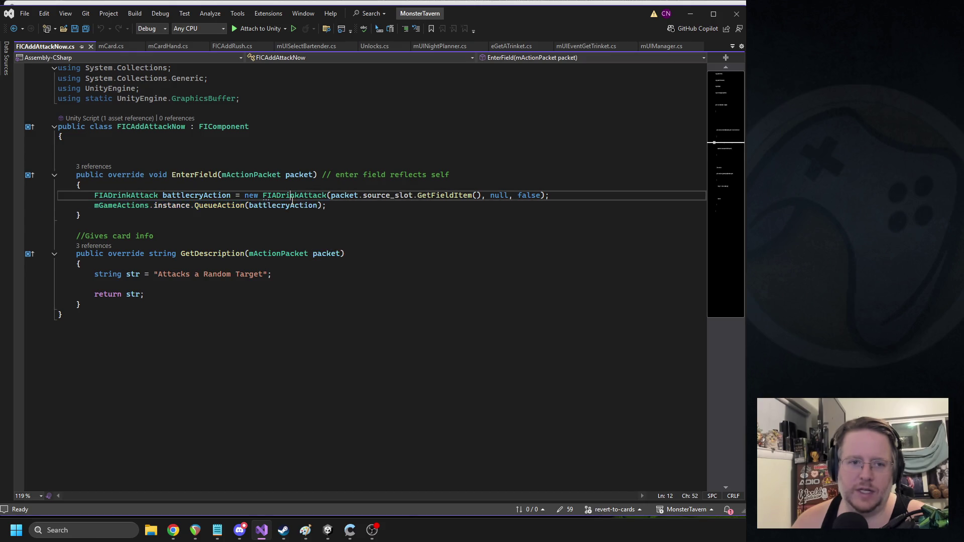
click(351, 206)
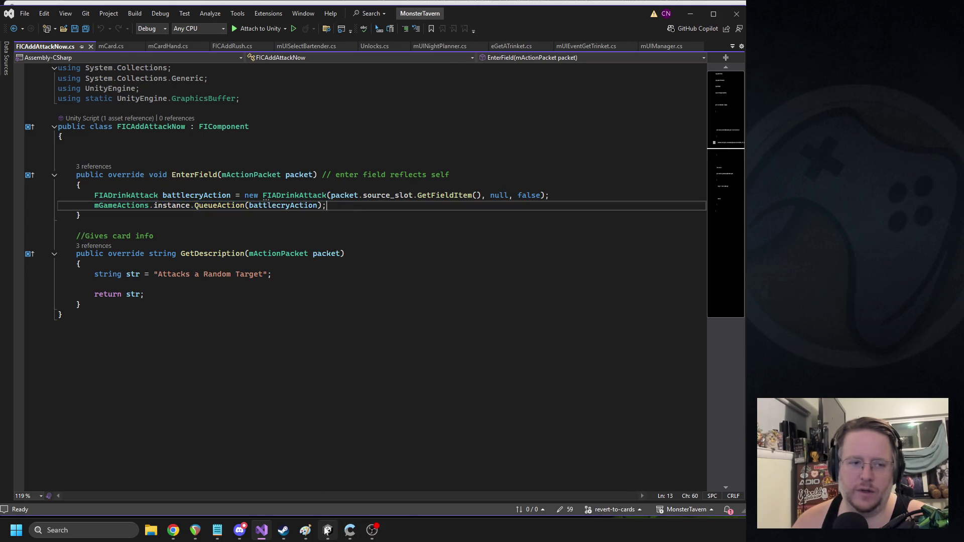
click(328, 530)
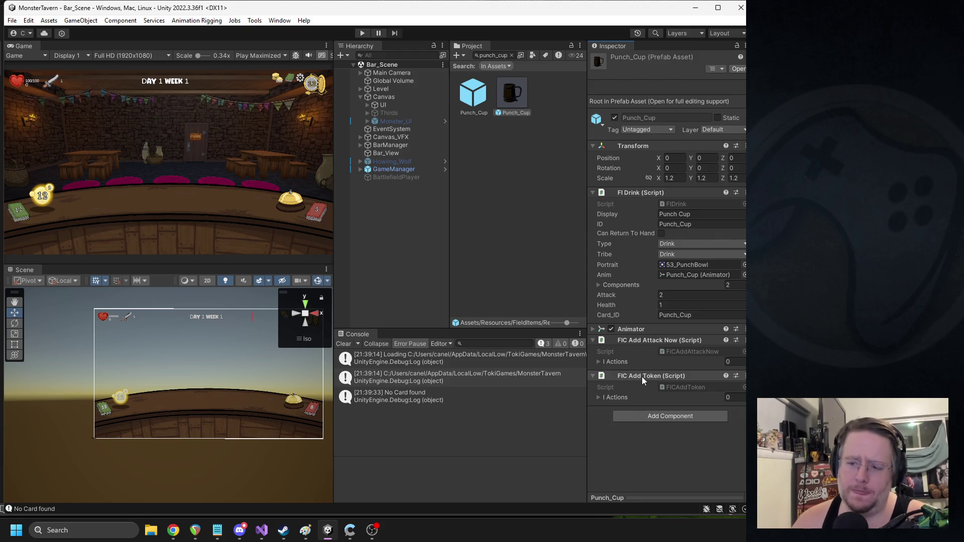
Step: Open the FIDrink script from the FI Drink component and scroll to its UseOn code
right_click(651, 194)
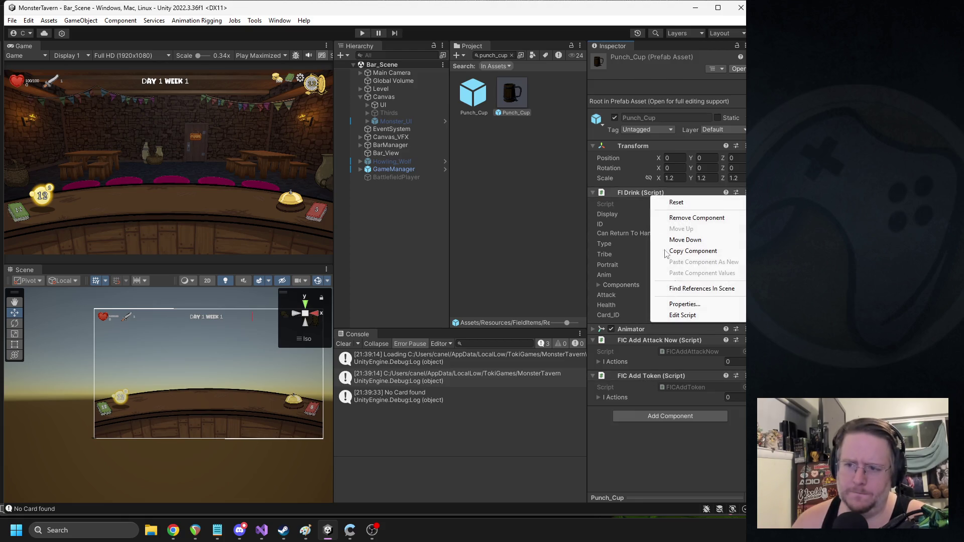
click(683, 316)
scroll(315, 241, down, 10)
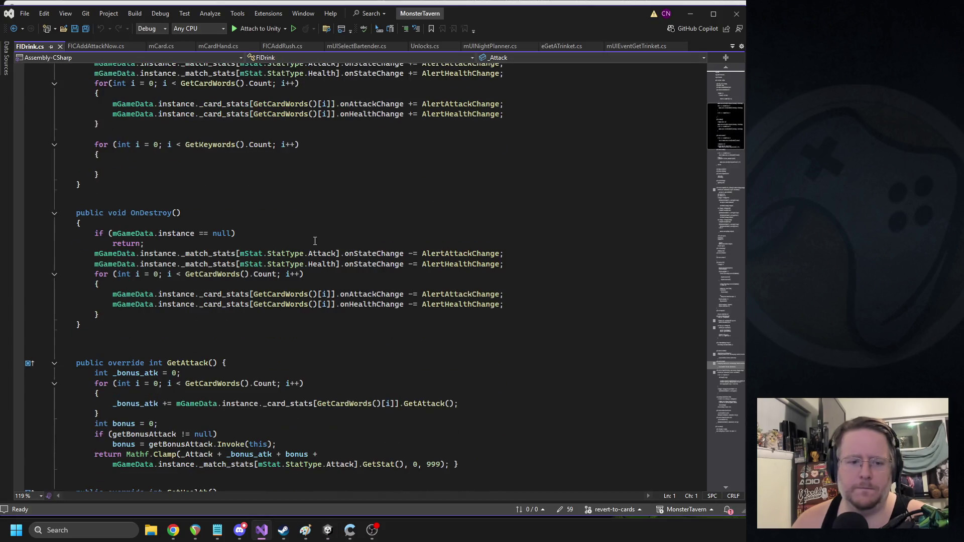
scroll(321, 236, down, 9)
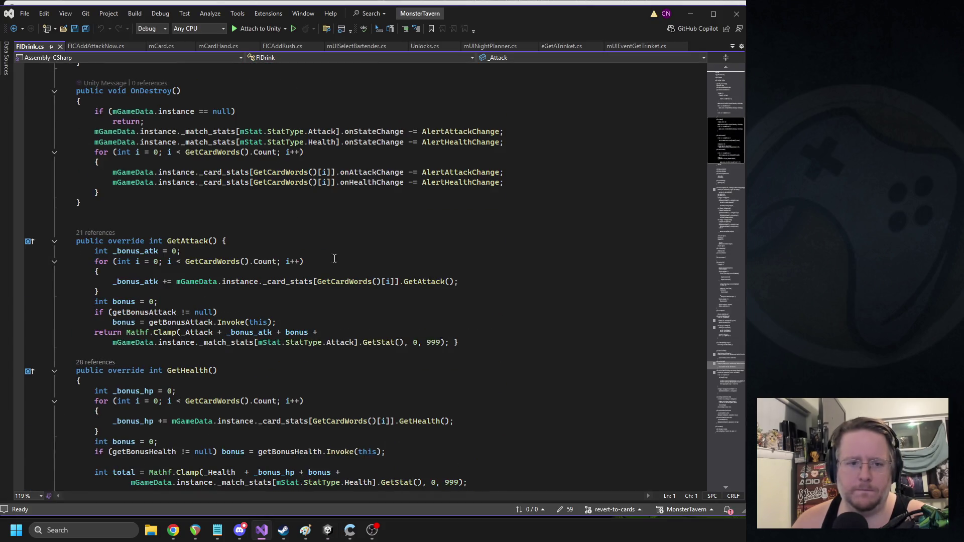
scroll(342, 238, down, 13)
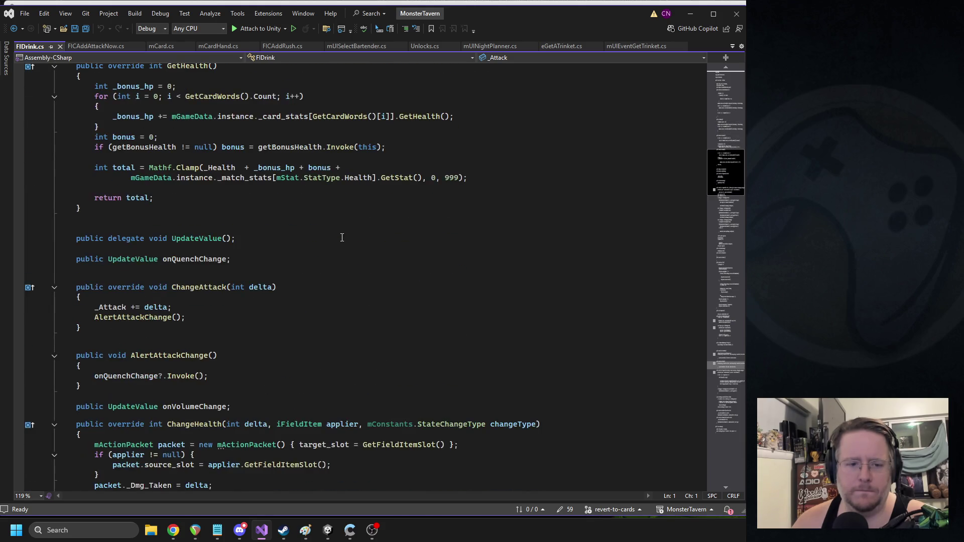
scroll(342, 238, down, 20)
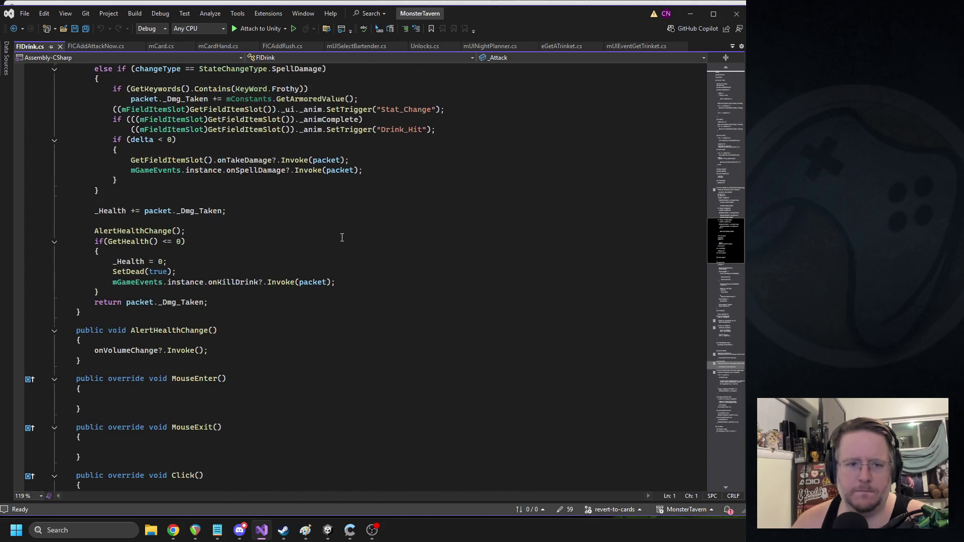
scroll(342, 238, down, 7)
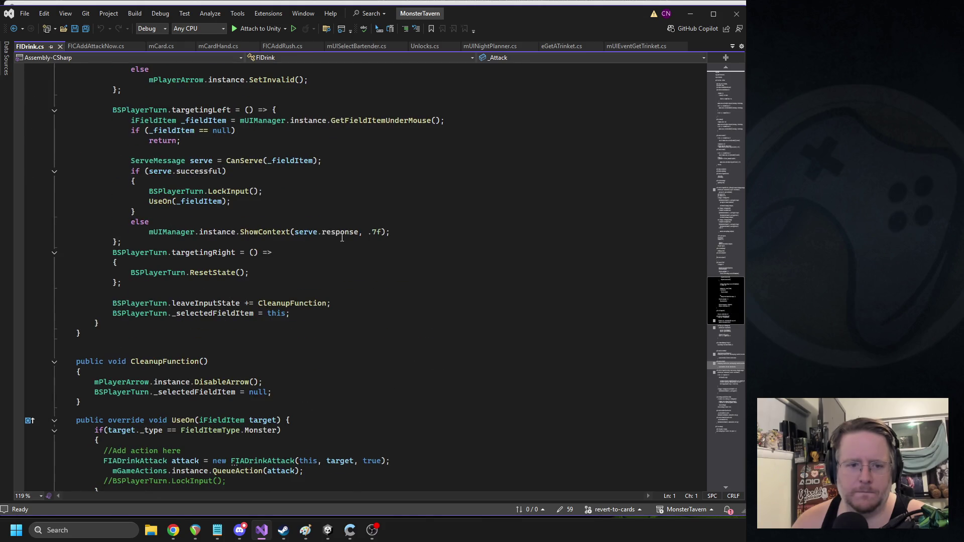
scroll(342, 238, up, 5)
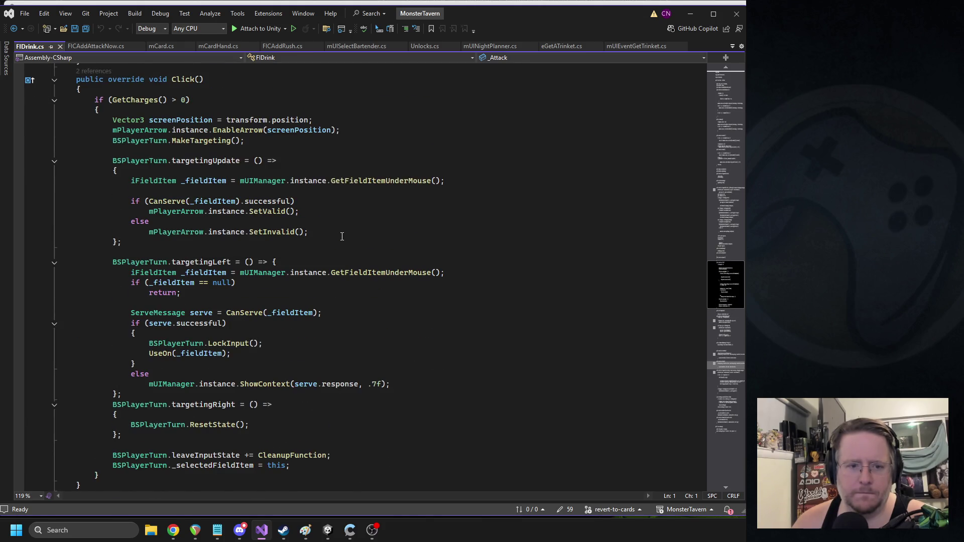
scroll(342, 238, down, 6)
scroll(341, 232, down, 4)
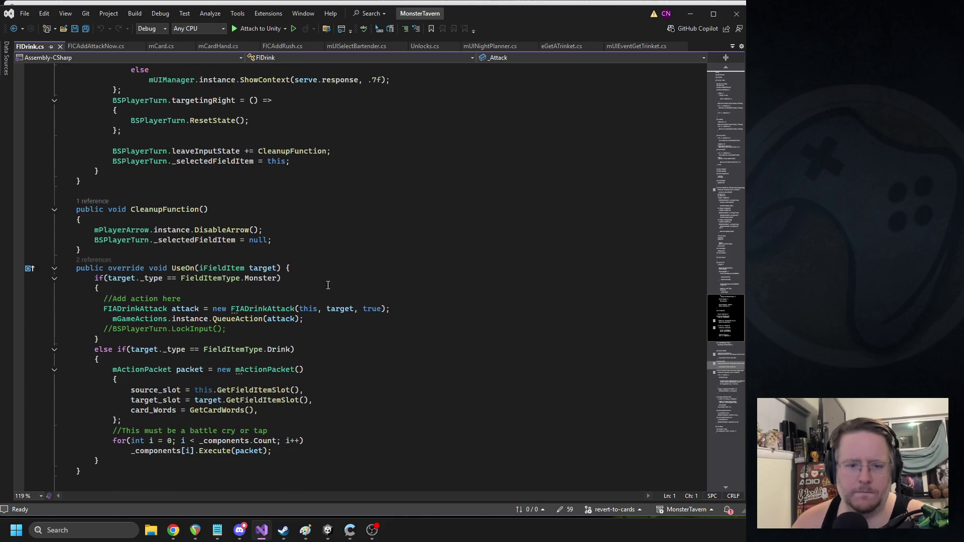
Step: Jump to the FIADrinkAttack script and search it for 'consom'
mouse_move(276, 307)
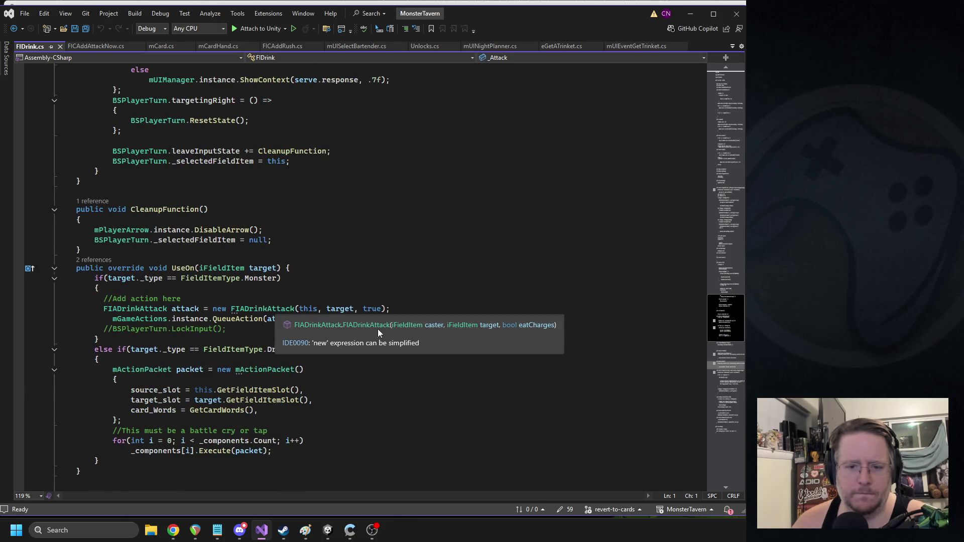
click(378, 327)
drag(713, 341, 709, 288)
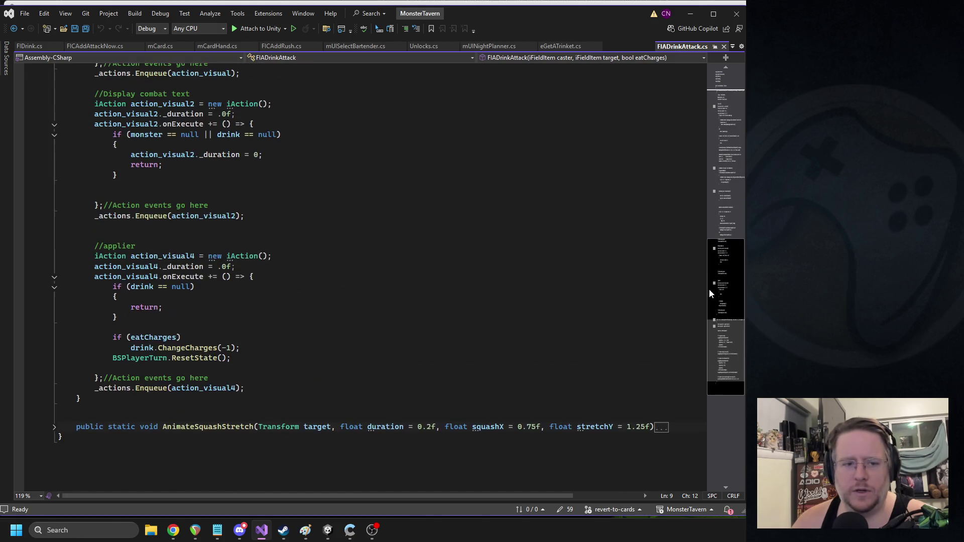
scroll(452, 254, up, 7)
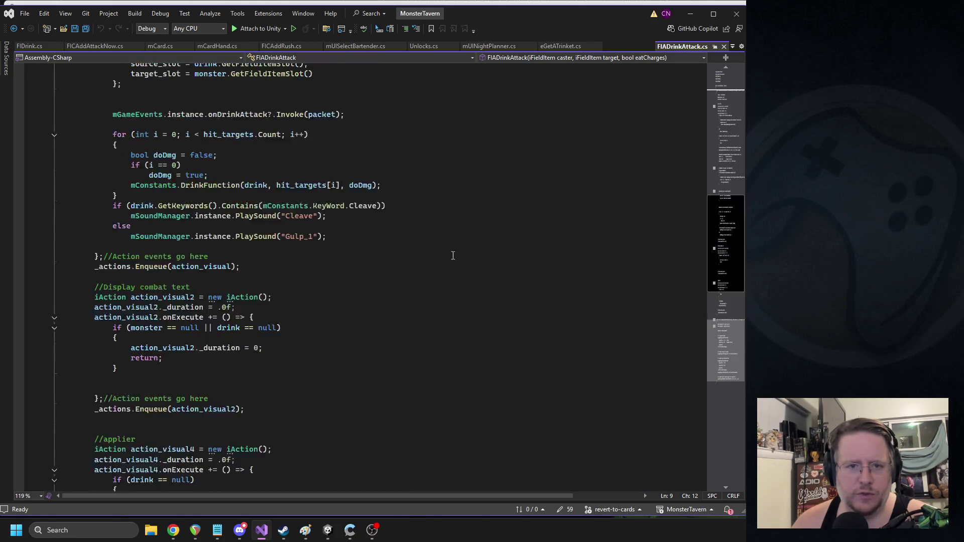
scroll(370, 280, down, 6)
click(370, 279)
key(ctrl+f)
text(consom)
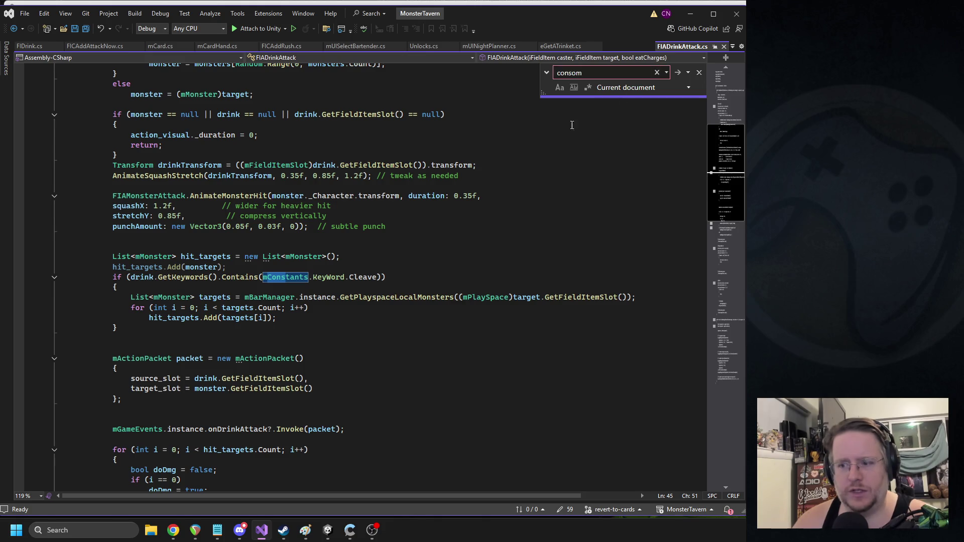
Step: Search the project for 'fiadrinkun' and open the FIADrinkUnSummon script
click(320, 535)
double_click(490, 56)
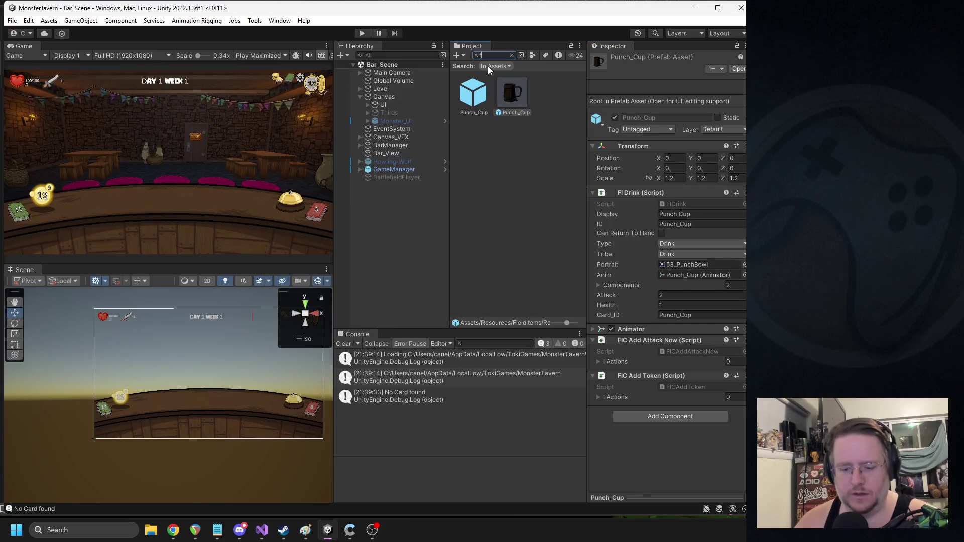
text(fiadrinkun)
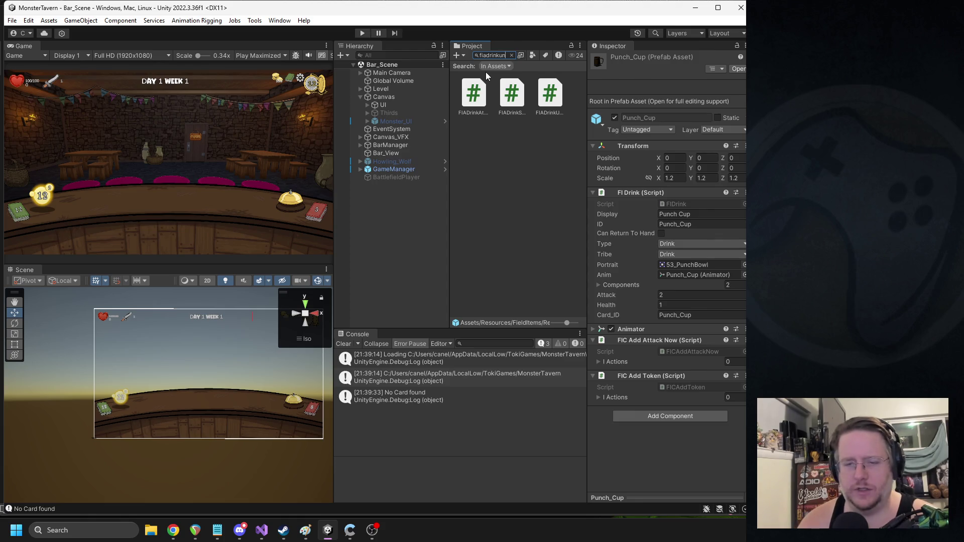
double_click(474, 93)
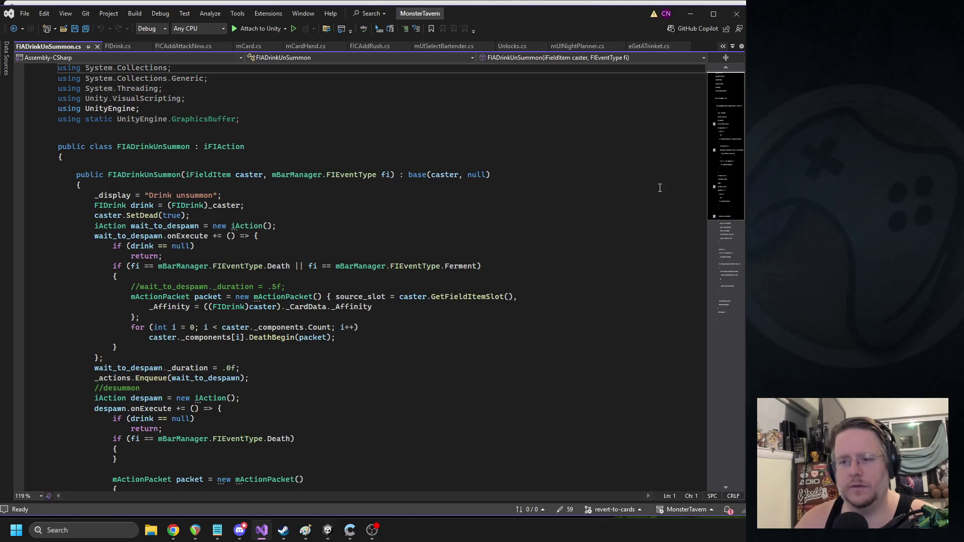
scroll(439, 201, down, 15)
scroll(365, 195, up, 2)
Step: Inside the death check, begin a Debug.Log printing caster._Display + " "
drag(137, 256, 111, 189)
click(428, 215)
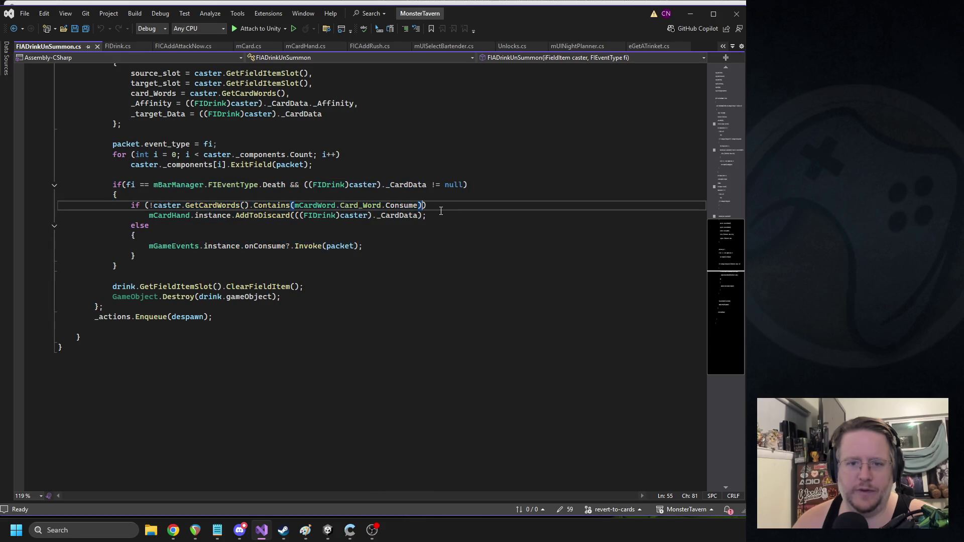
mouse_move(435, 216)
mouse_down()
mouse_move(123, 215)
mouse_move(122, 206)
mouse_up()
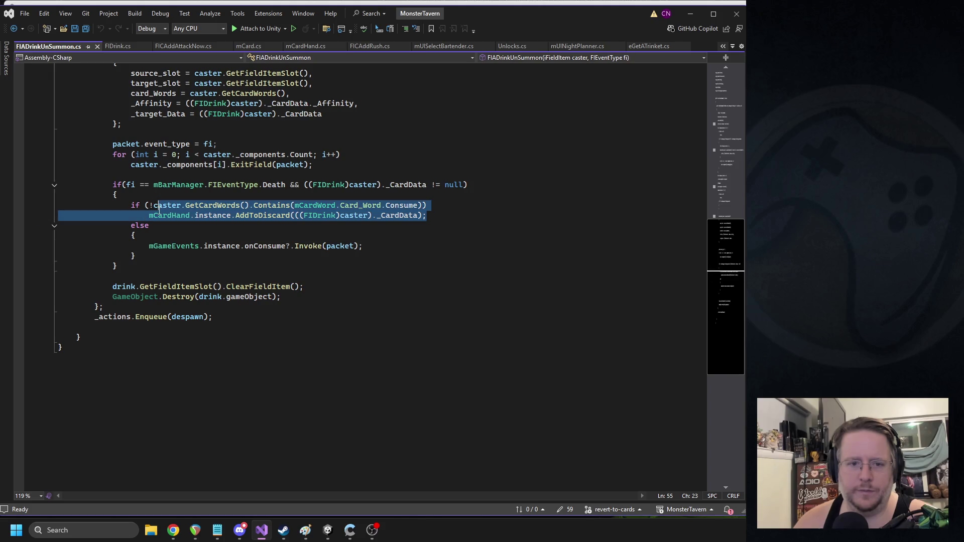
click(287, 198)
key(Return)
text(Debug.Log()
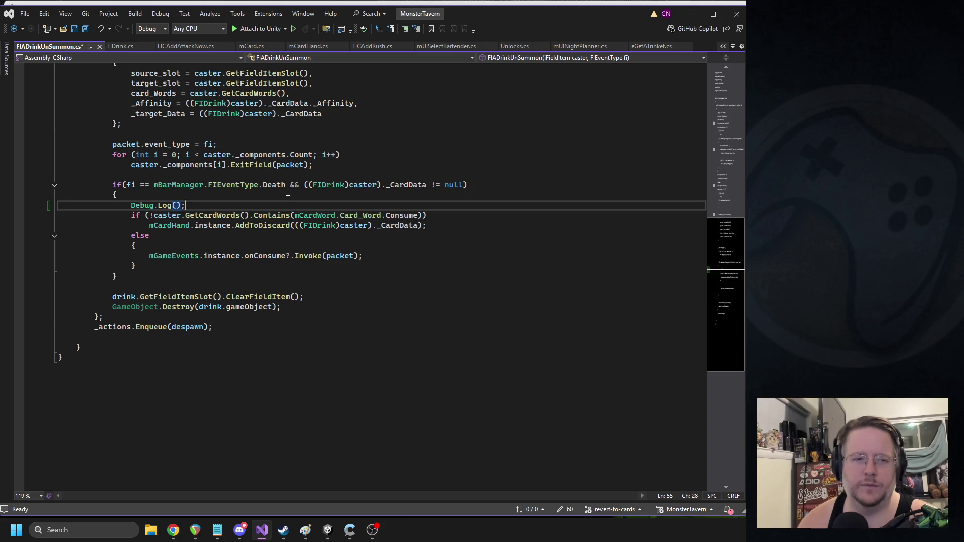
text(caster.dis)
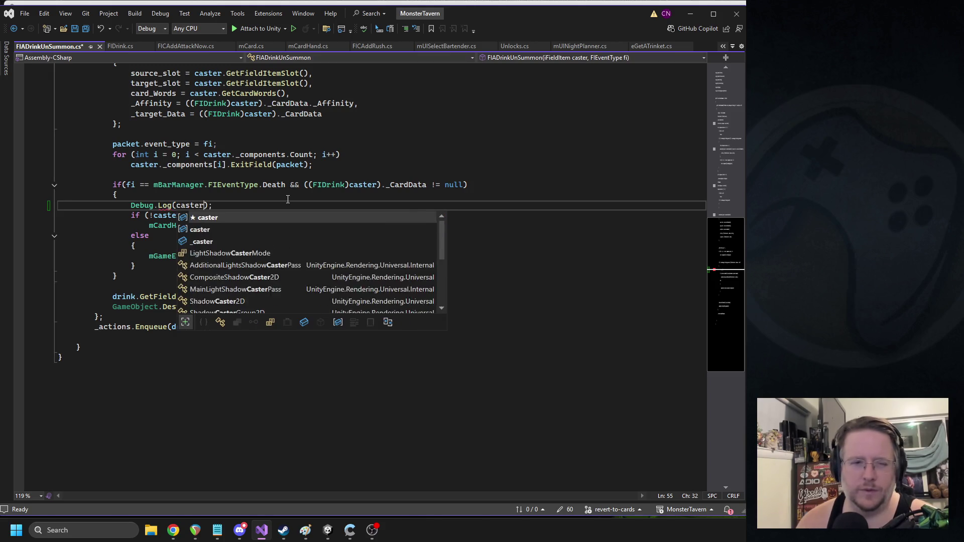
key(Down)
key(Tab)
text(+ " " +)
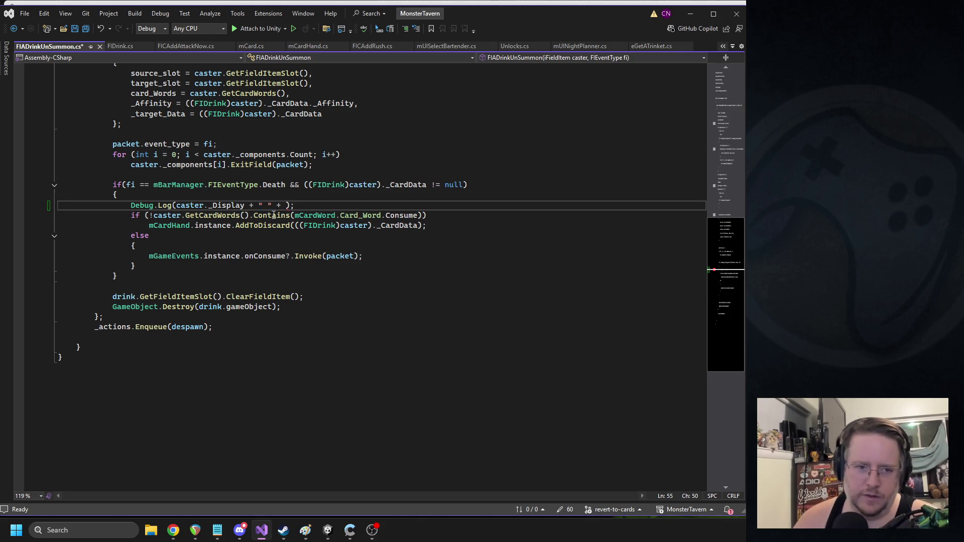
Step: Copy the Consume card-word check into the log line and save the script
drag(154, 215, 426, 216)
key(ctrl+c)
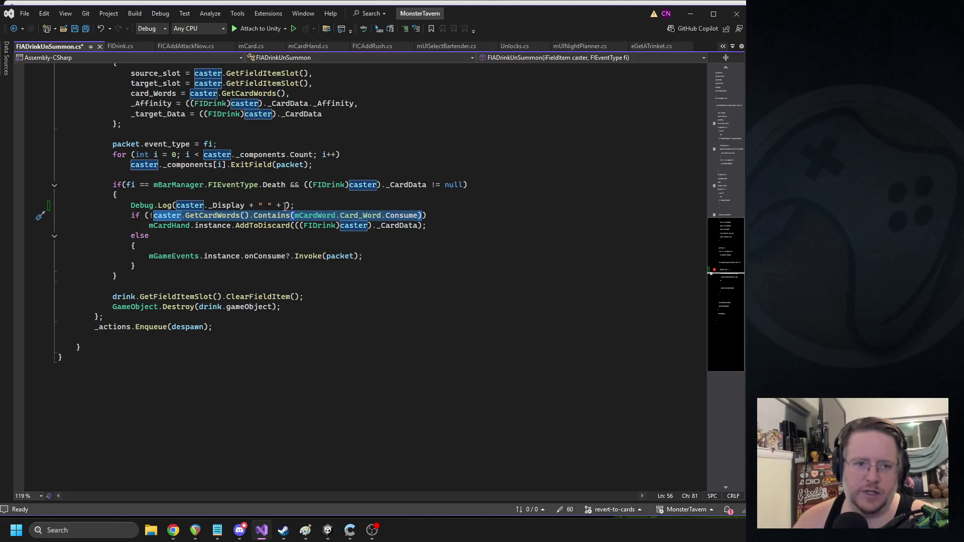
click(285, 206)
key(ctrl+v)
key(ctrl+s)
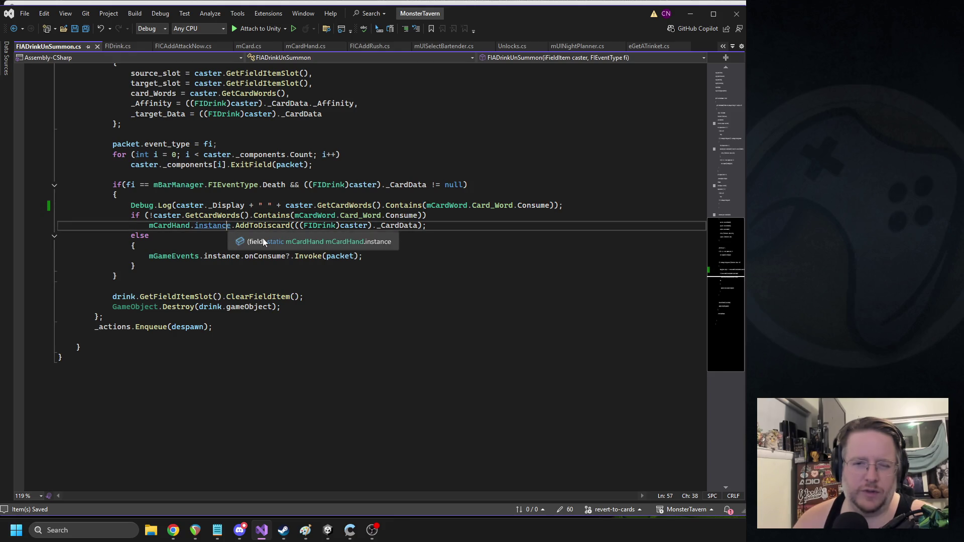
click(328, 530)
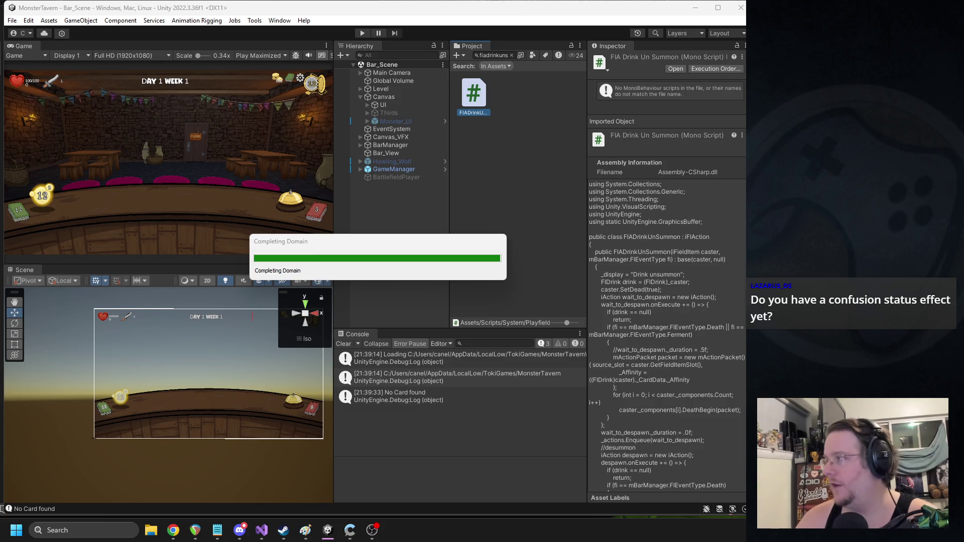
Step: Go through the Overview sheet's buff keywords: Rush, Windfury, Regen and Berserk
click(173, 530)
drag(429, 23, 433, 28)
click(121, 455)
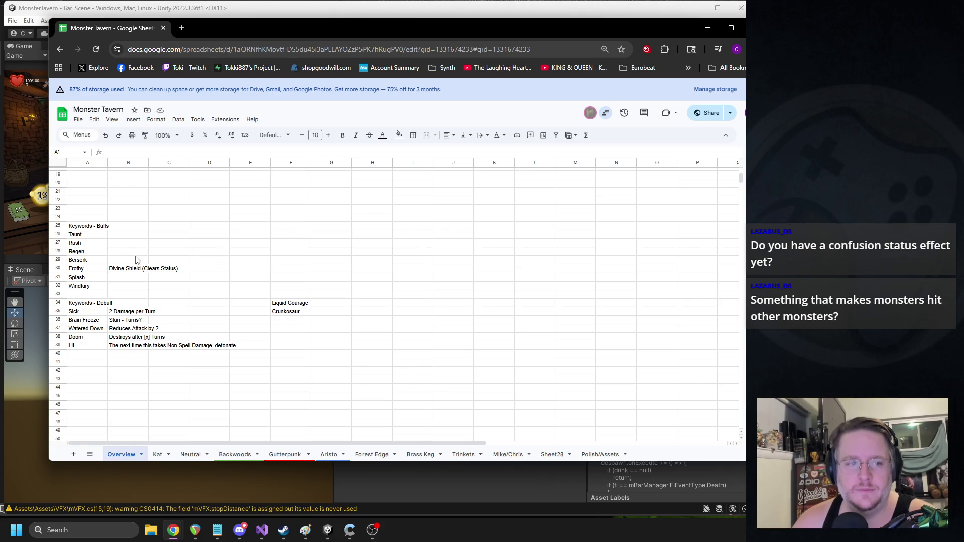
click(82, 244)
key(Down)
key(Down)
key(Down)
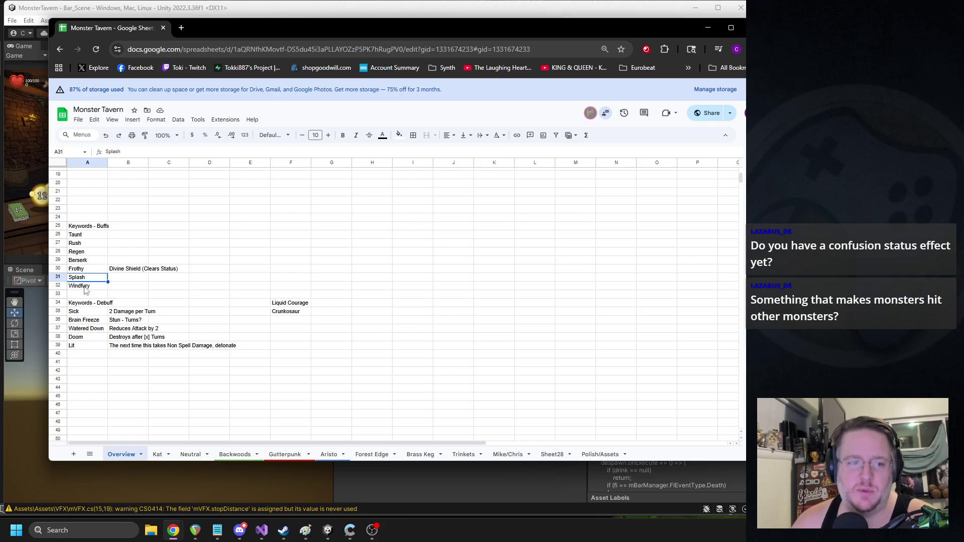
key(Down)
drag(80, 251, 80, 260)
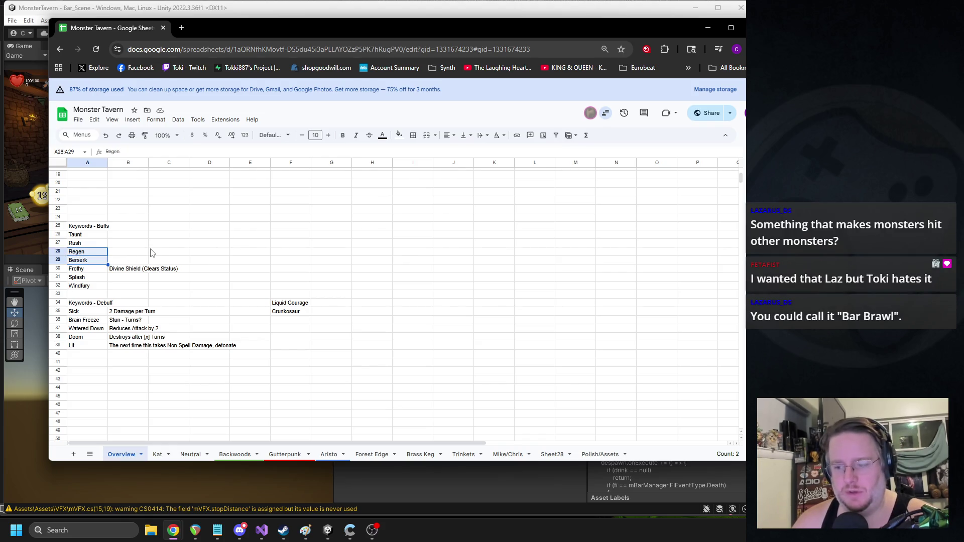
Step: Review the Sick and Lit debuff keywords with their descriptions, then return to Unity
click(80, 347)
mouse_move(83, 311)
mouse_down()
mouse_move(123, 312)
mouse_move(92, 321)
mouse_move(138, 323)
mouse_move(90, 331)
mouse_move(135, 329)
mouse_move(115, 345)
mouse_move(128, 342)
mouse_up()
click(79, 348)
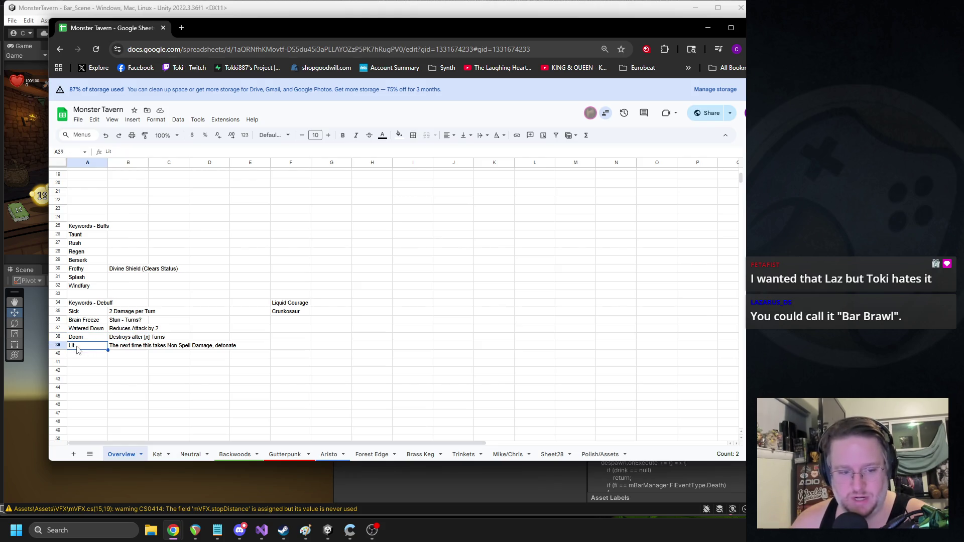
drag(83, 345, 176, 346)
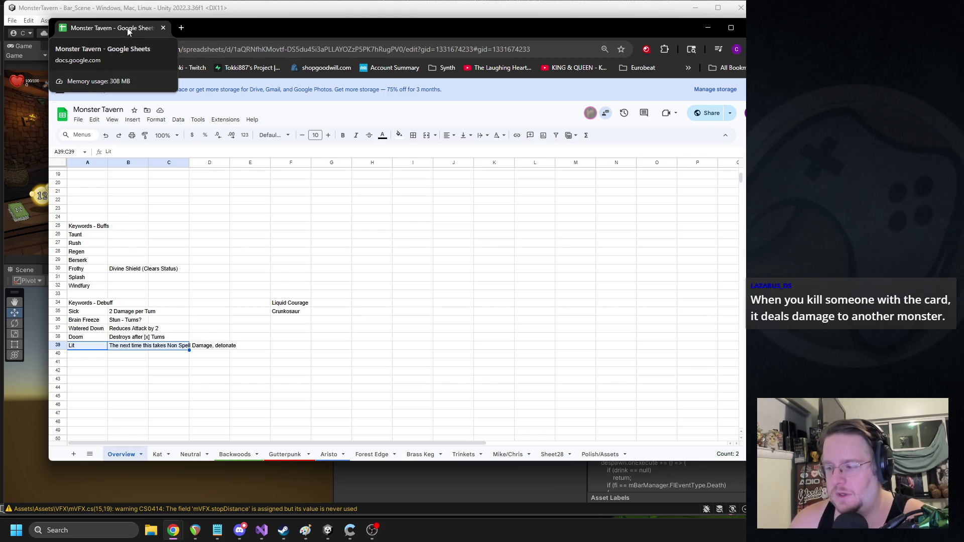
key(alt+Tab)
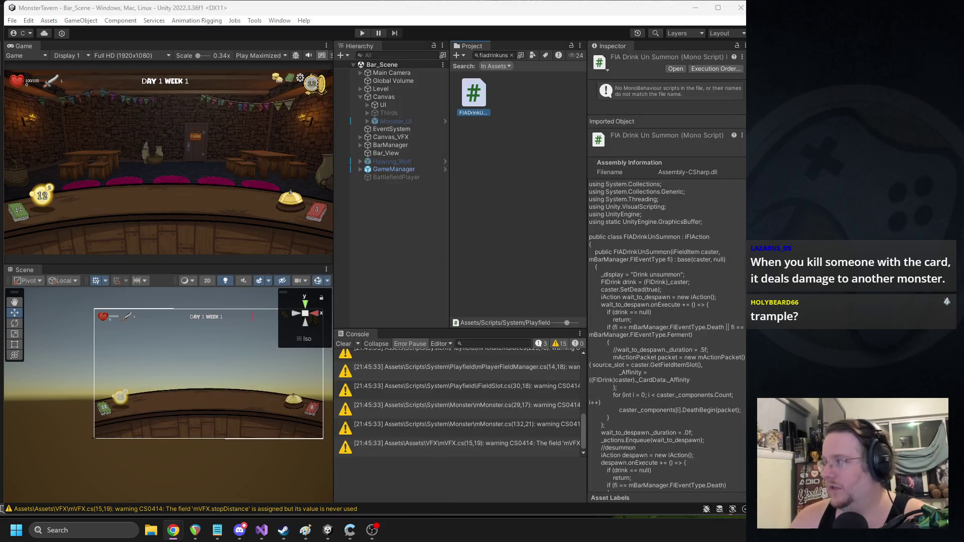
Step: Search assets for 'bar' and open the 82_BarroomBrawl portrait in Paint
click(497, 56)
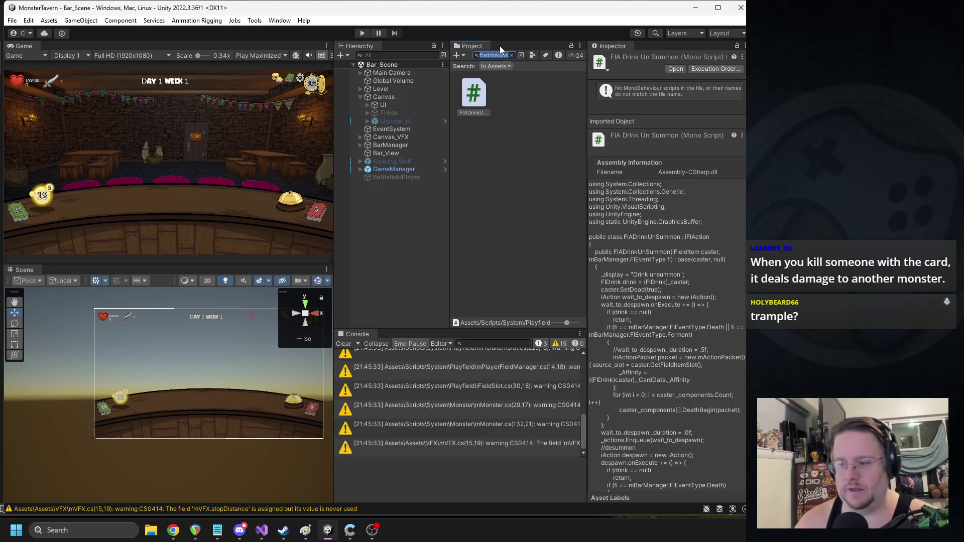
text(bar)
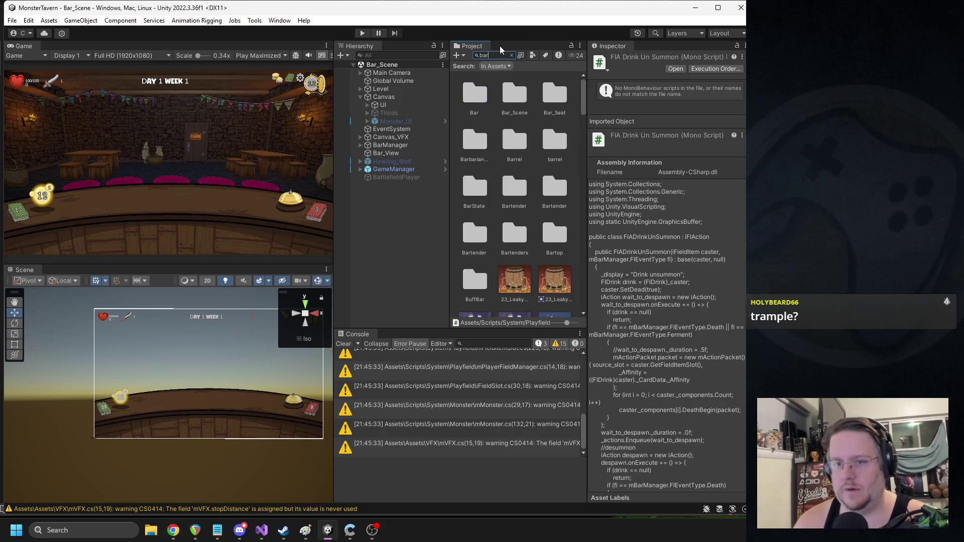
scroll(518, 198, down, 3)
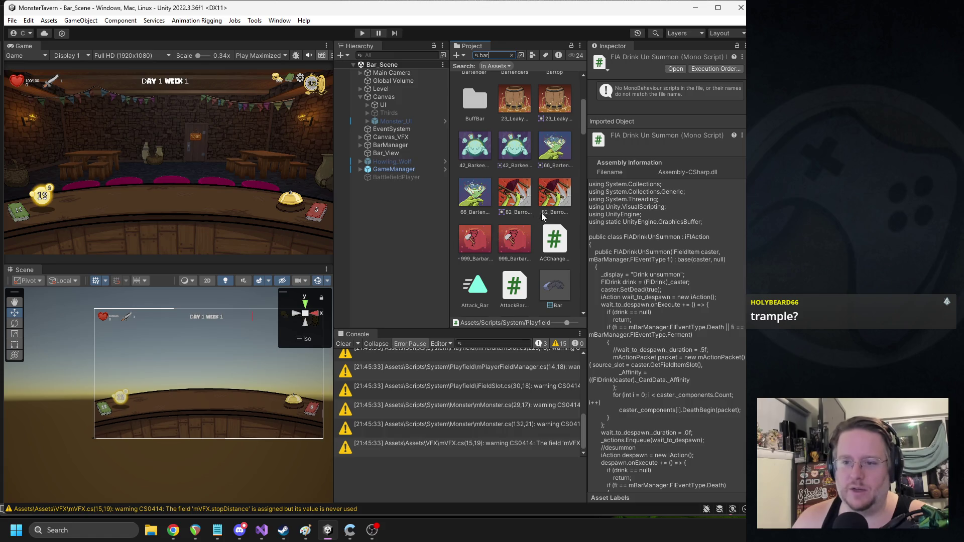
click(517, 198)
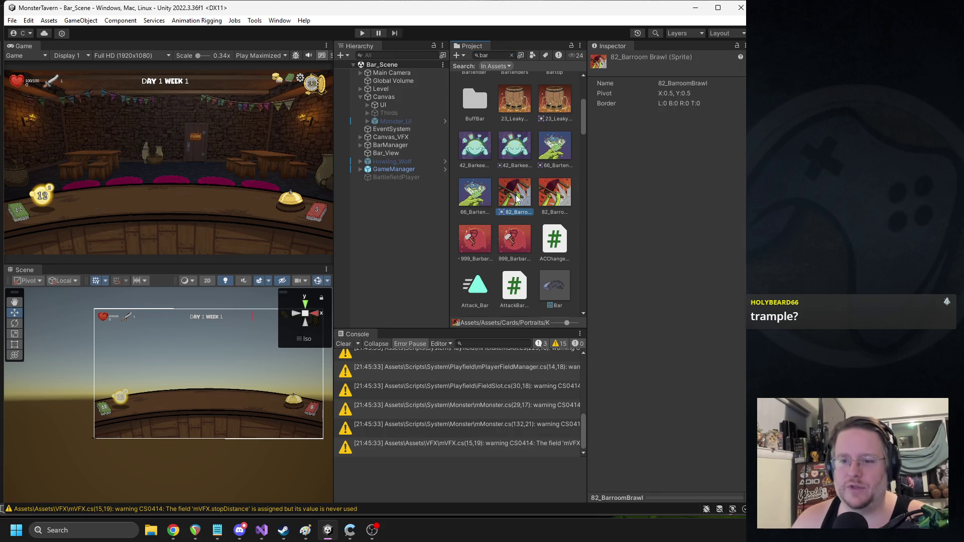
double_click(517, 198)
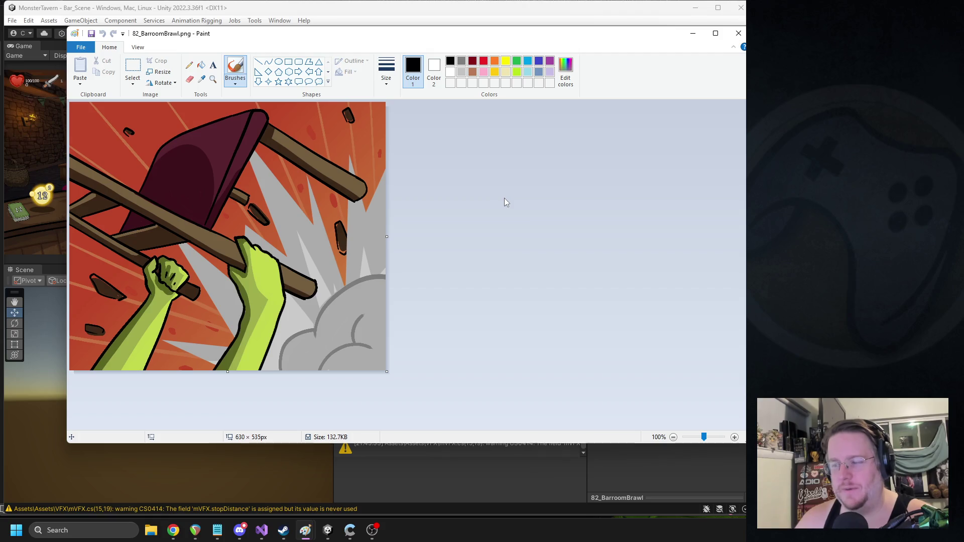
Step: Close the 82_BarroomBrawl image in Paint and switch away from it
click(738, 34)
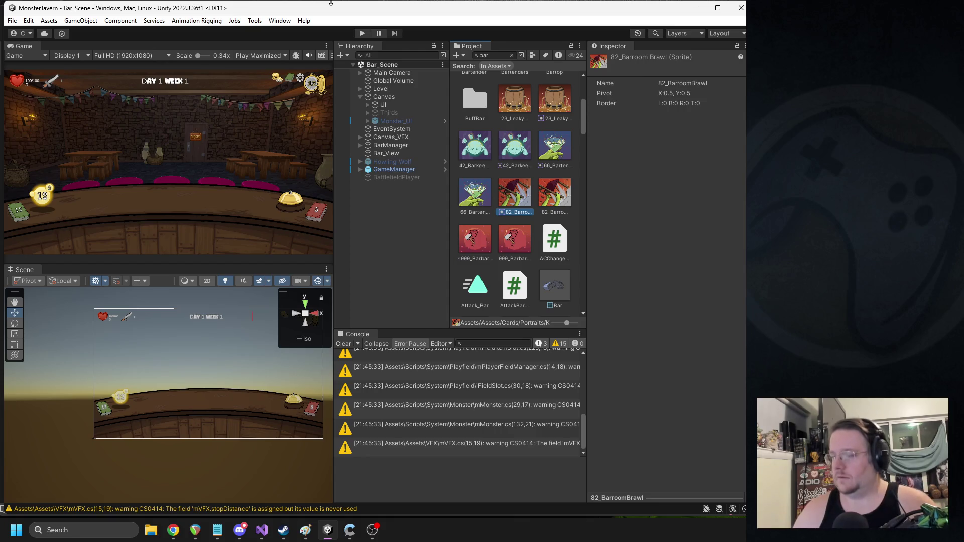
key(alt+Tab)
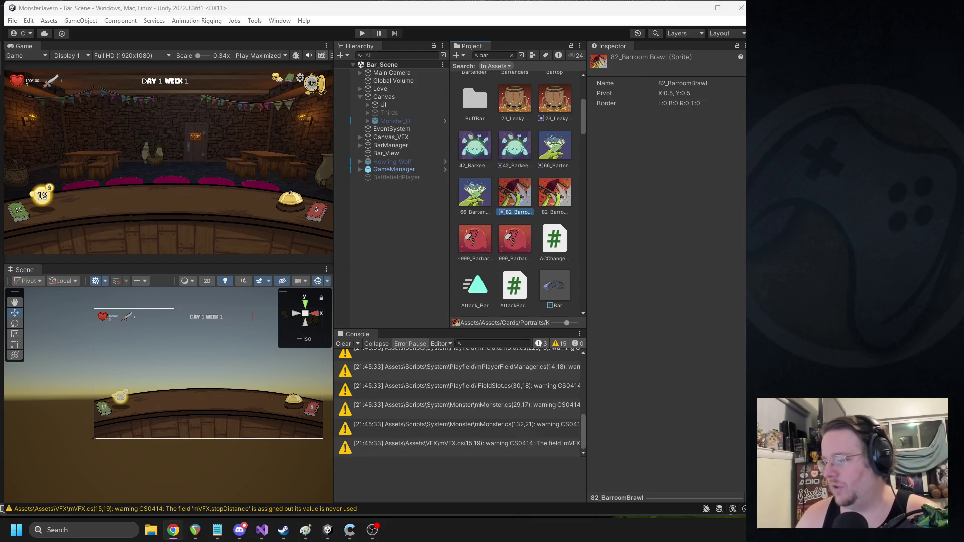
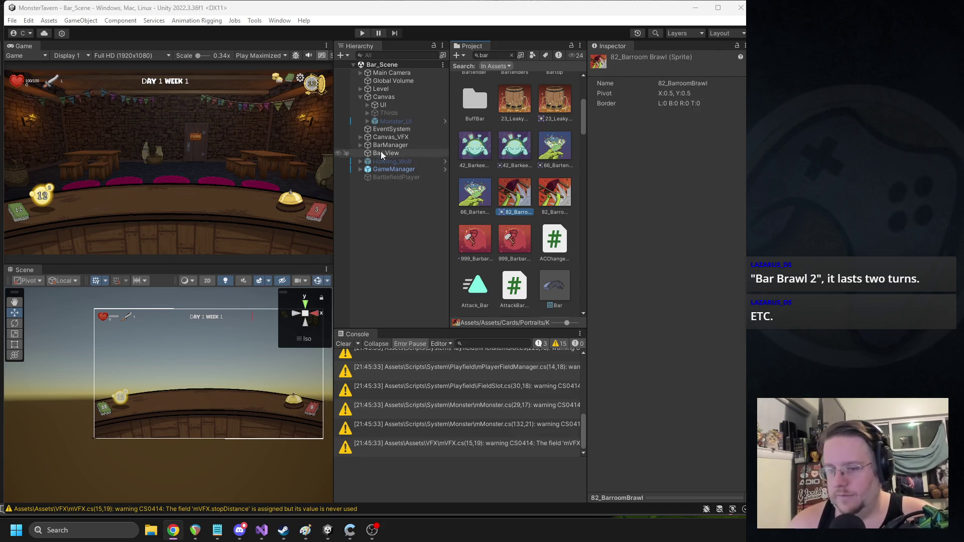
Step: Playtest a turn: place the drink card, ring the bell, and attack the turtle with Punch Cup
click(362, 33)
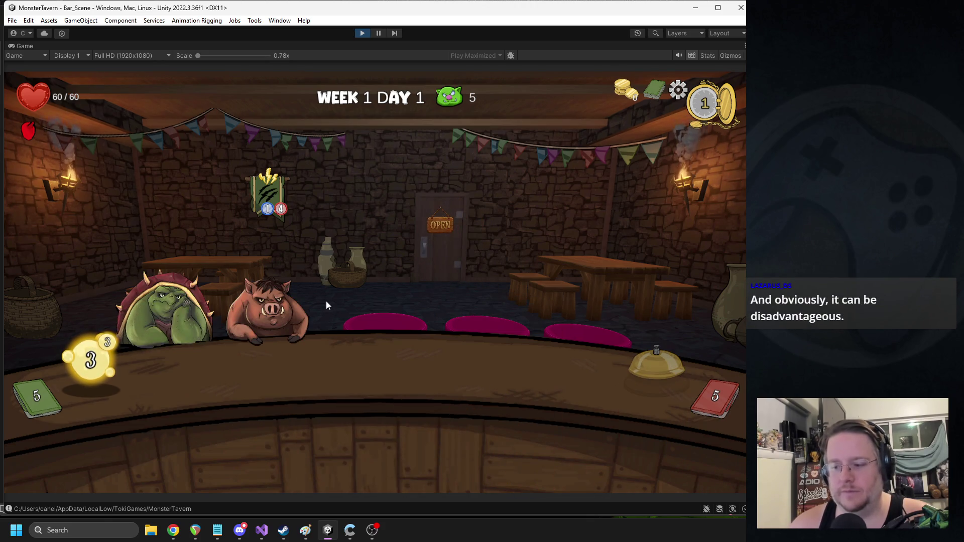
drag(427, 413, 267, 376)
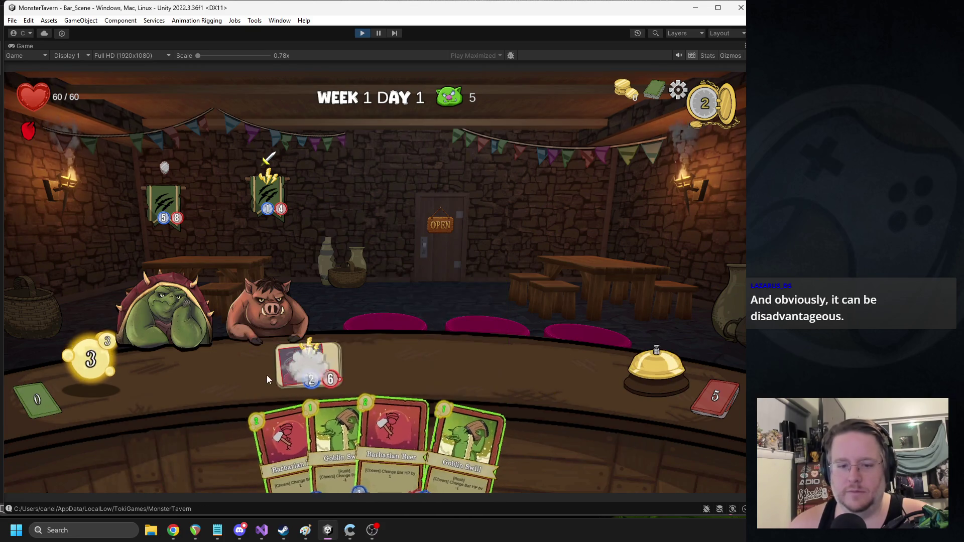
click(628, 370)
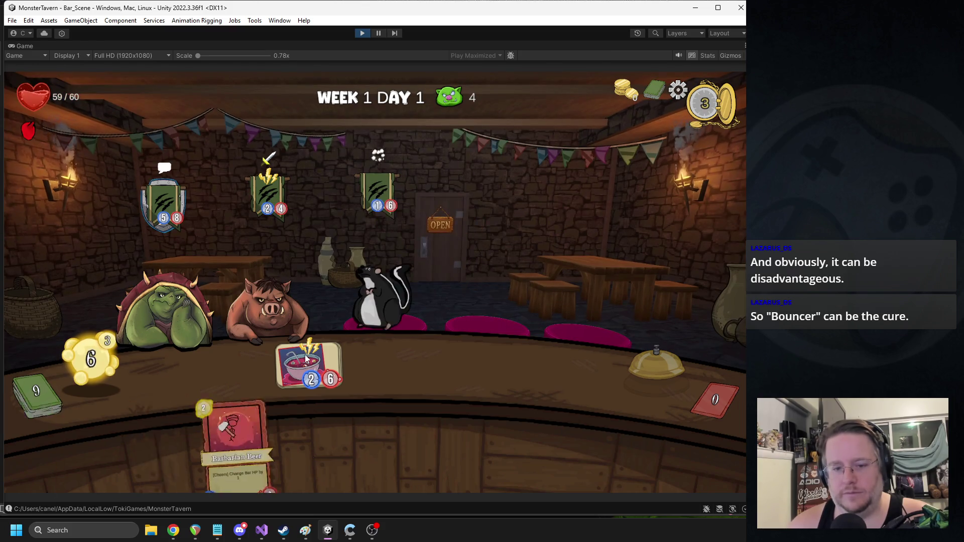
click(387, 291)
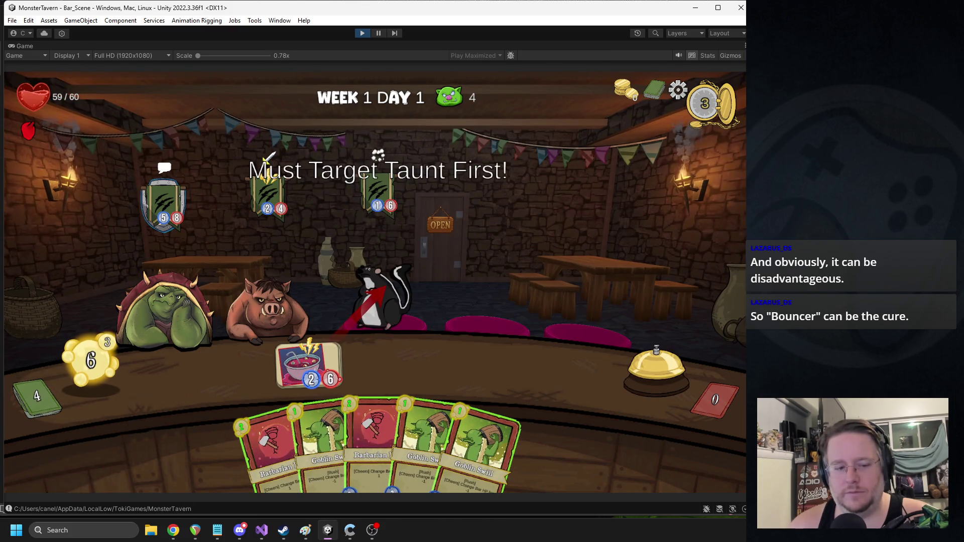
click(149, 287)
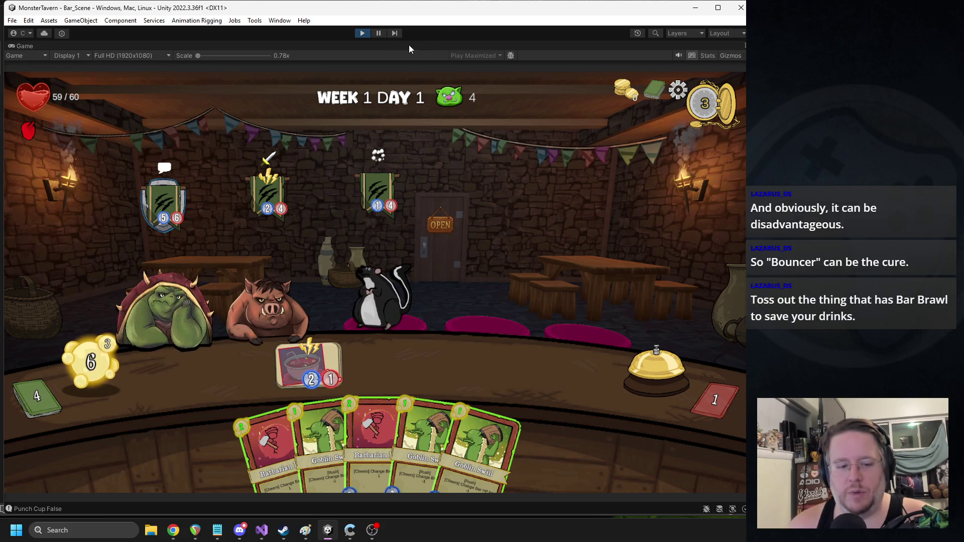
click(366, 36)
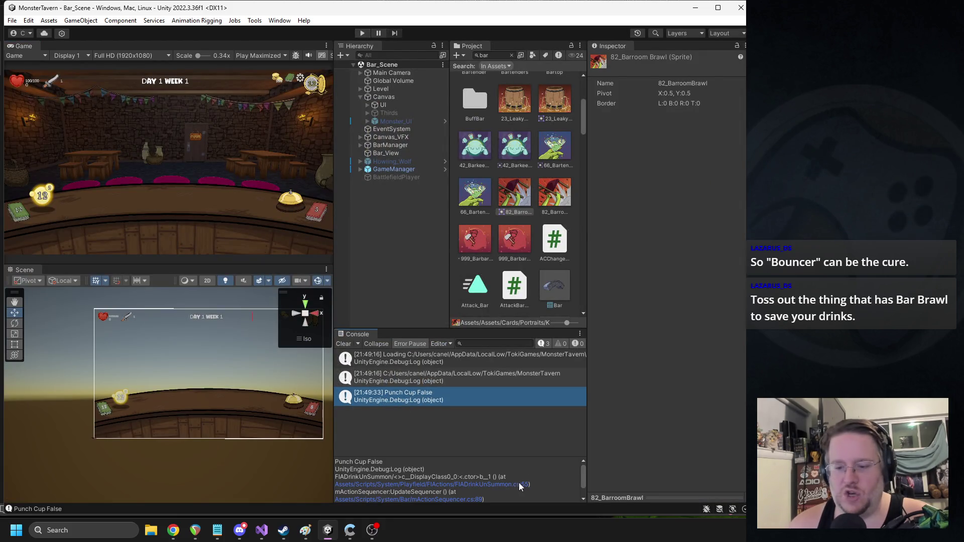
Step: Check the logged line in FIADrinkUnSummon.cs, then select the Punch_Cup prefab (Attack 2, Health 1)
click(524, 484)
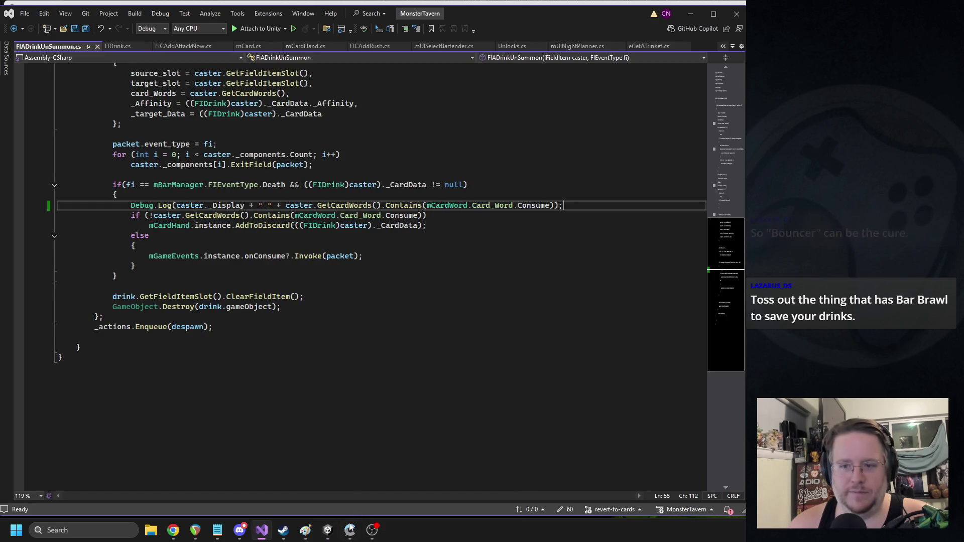
click(328, 528)
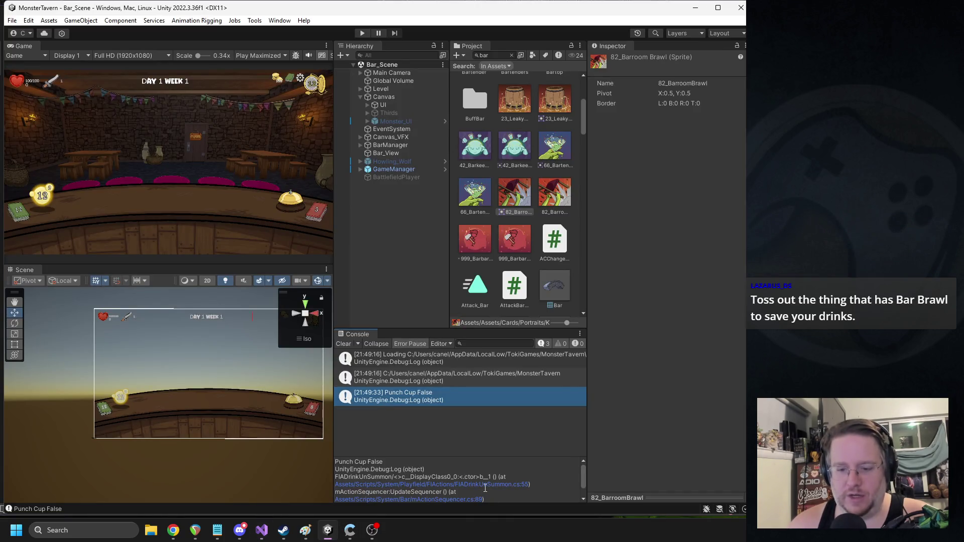
scroll(479, 497, down, 1)
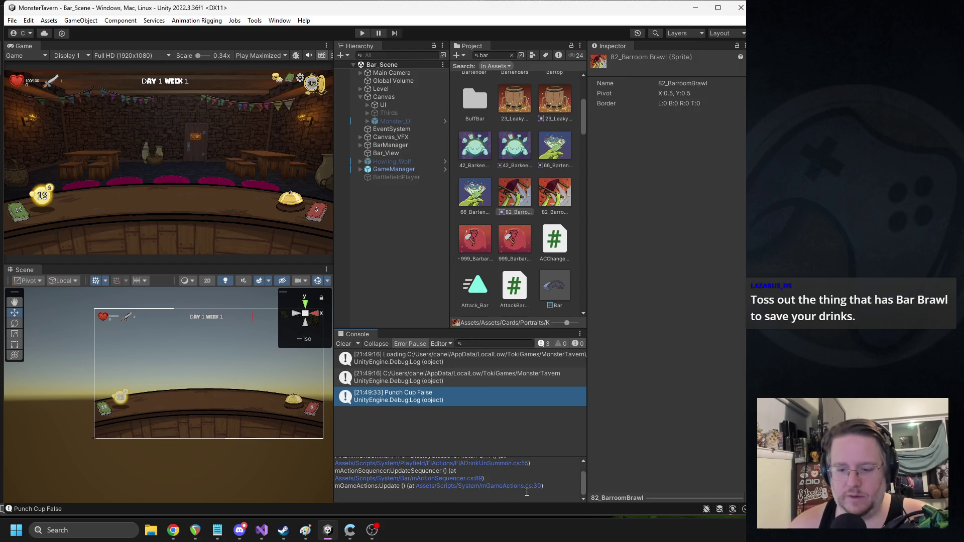
click(492, 57)
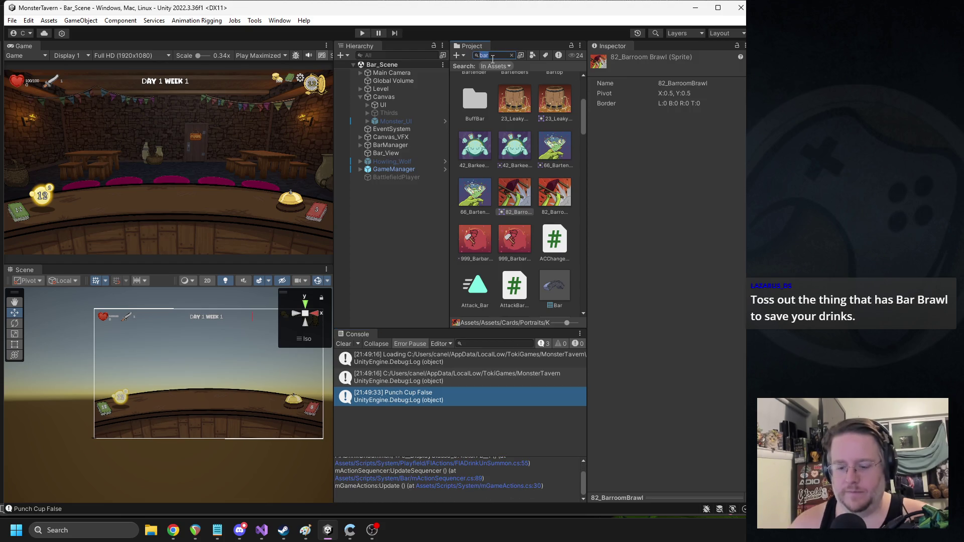
text(punch_cup)
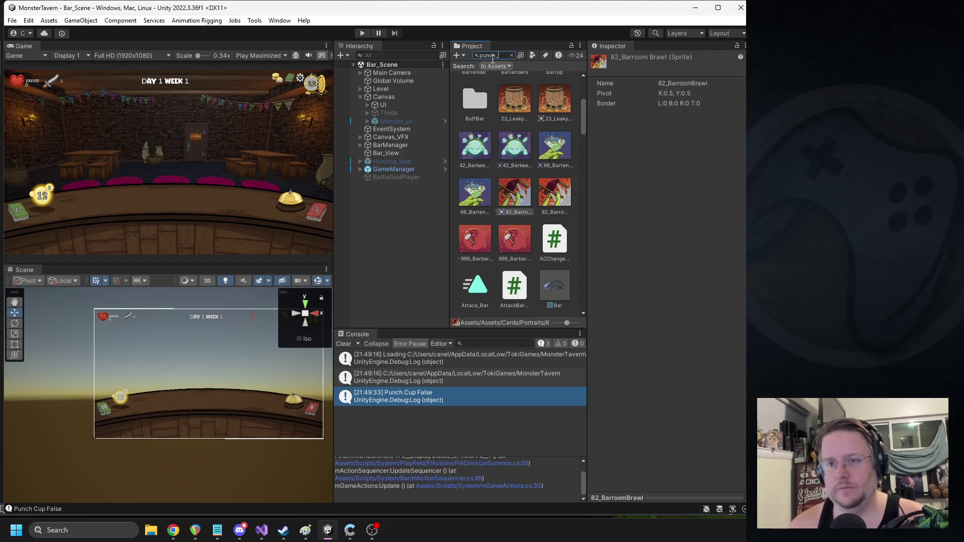
click(499, 80)
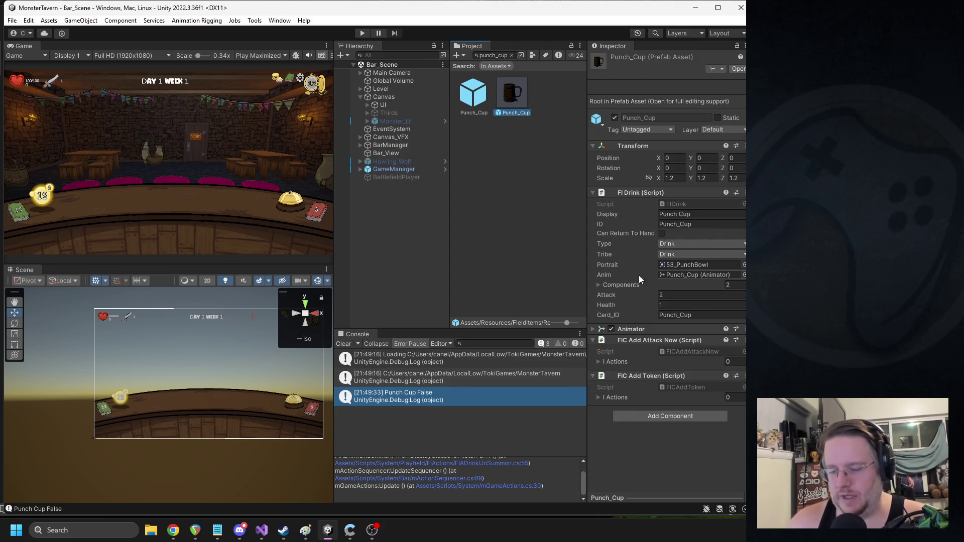
Step: Select the Hot_Lizardspit prefab and choose Edit Script on its AC Summon component
click(504, 55)
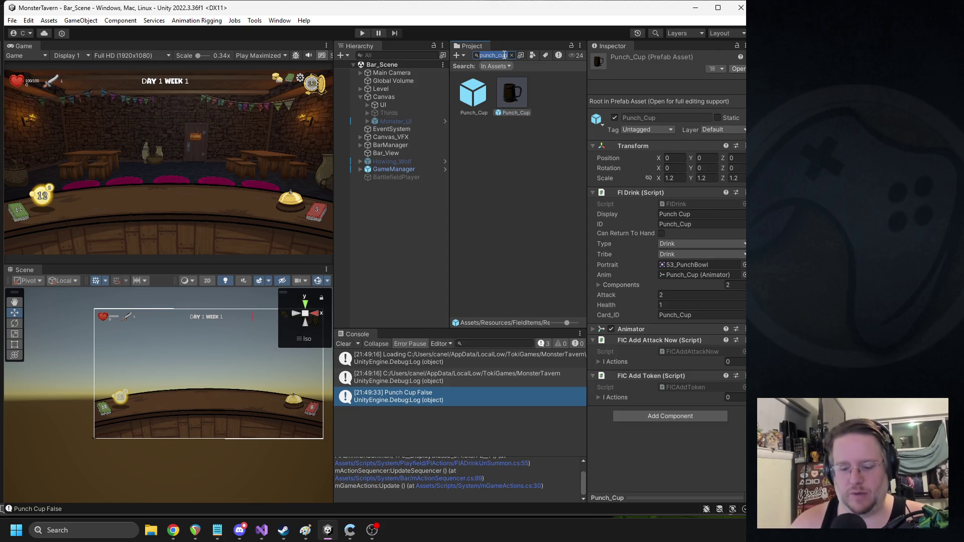
text(hot_lizard)
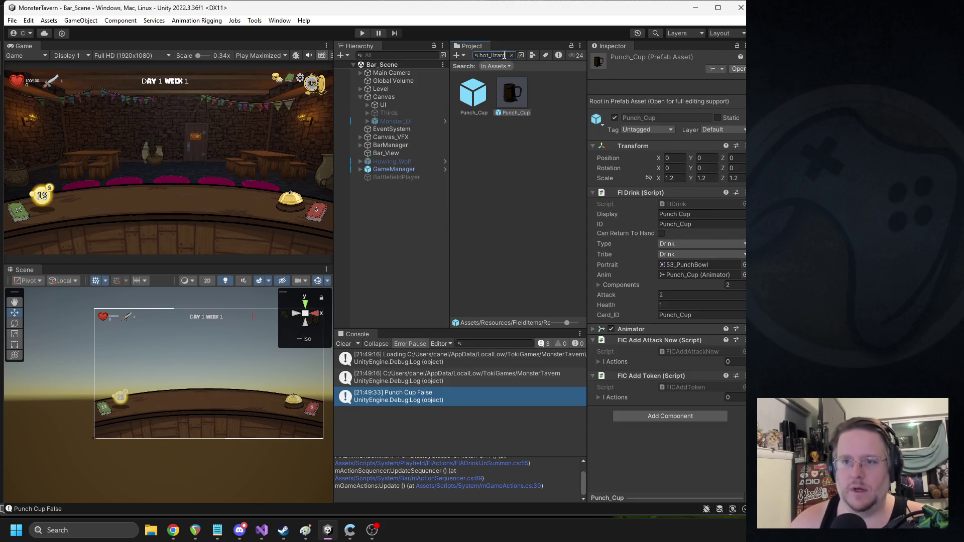
click(516, 152)
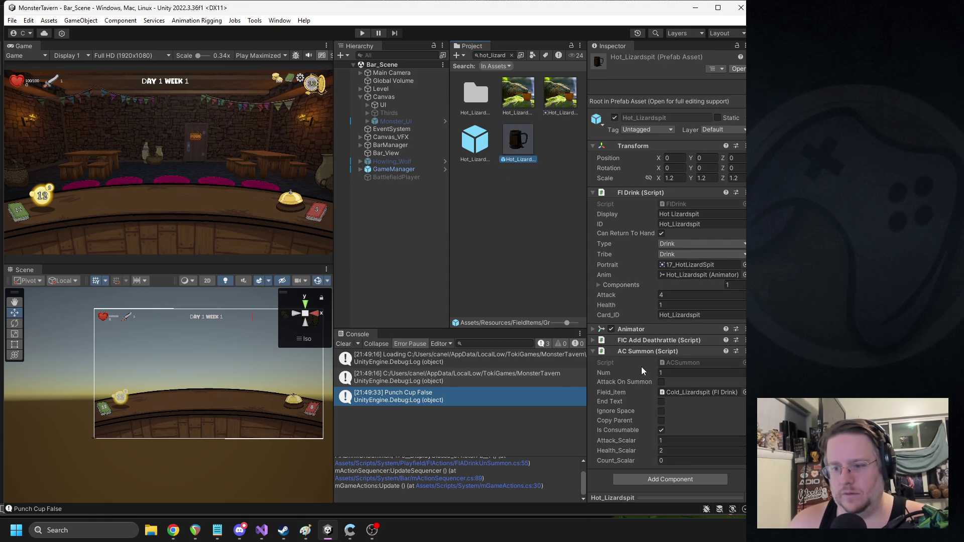
click(643, 340)
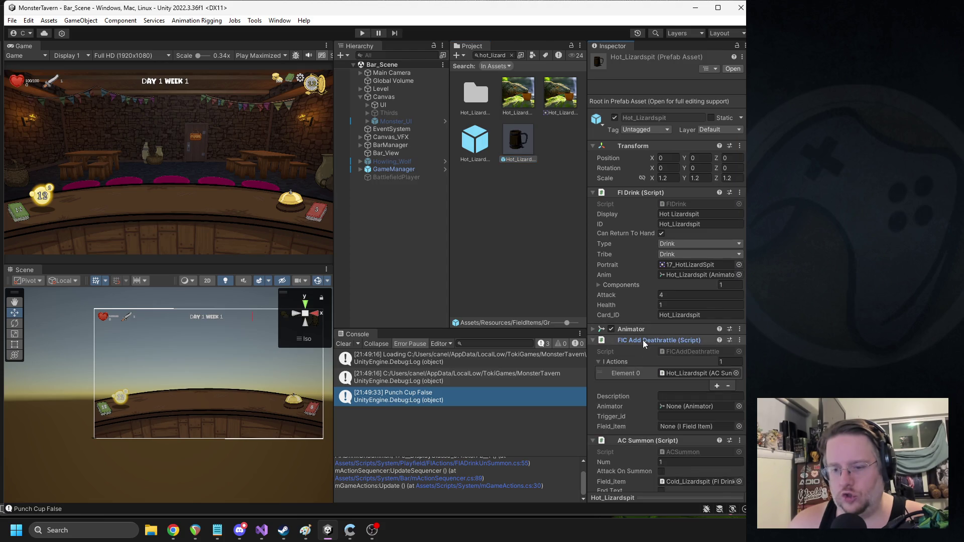
click(643, 341)
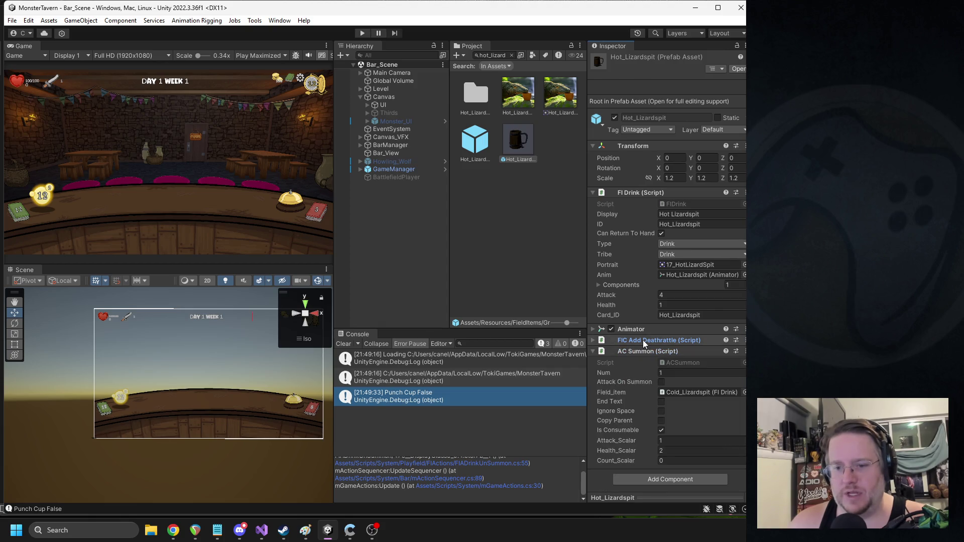
right_click(643, 351)
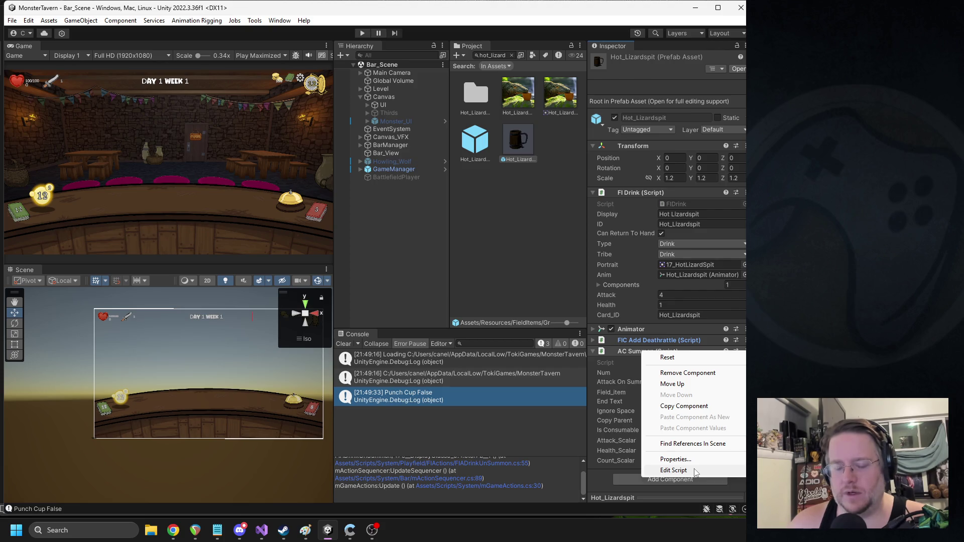
click(696, 471)
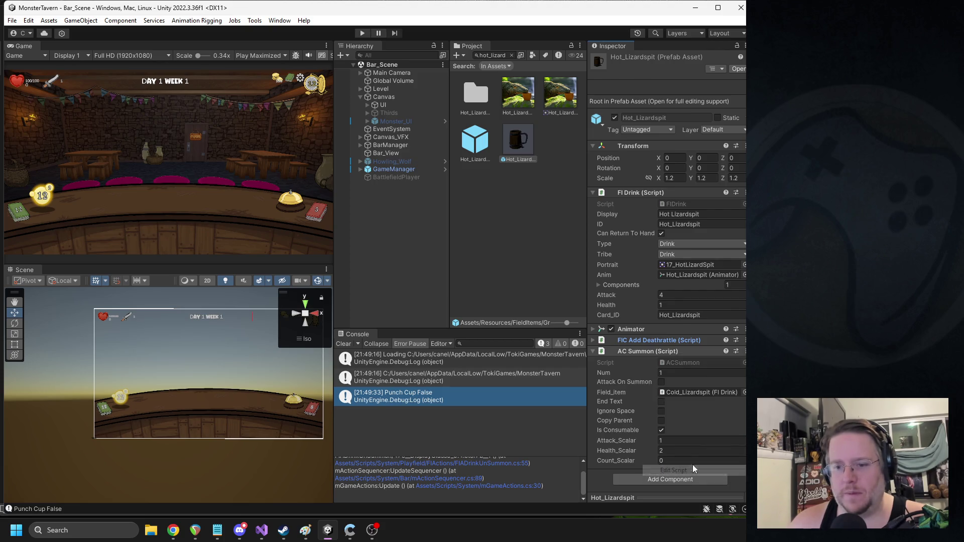
Step: Scroll ACSummon.cs to its Apply(mActionPacket packet) method
scroll(334, 238, down, 20)
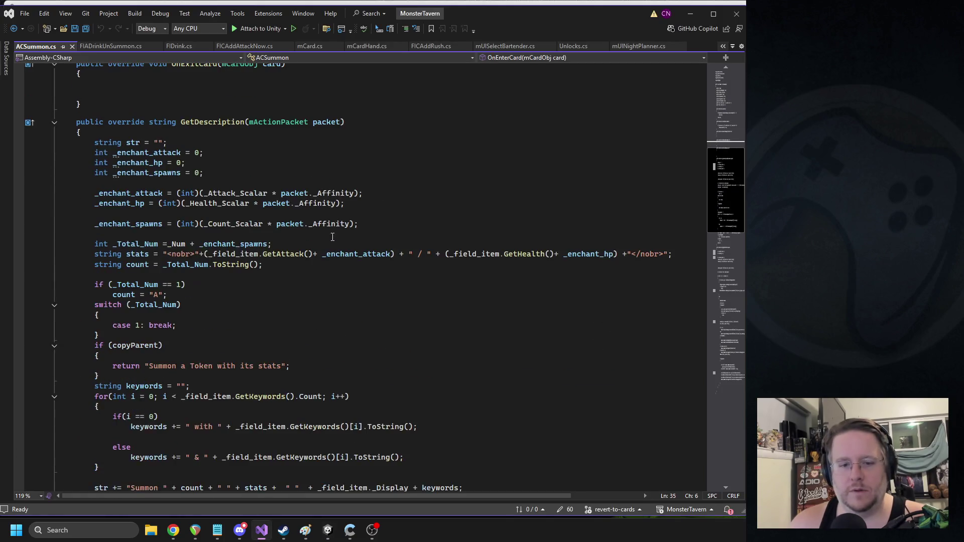
scroll(426, 182, down, 5)
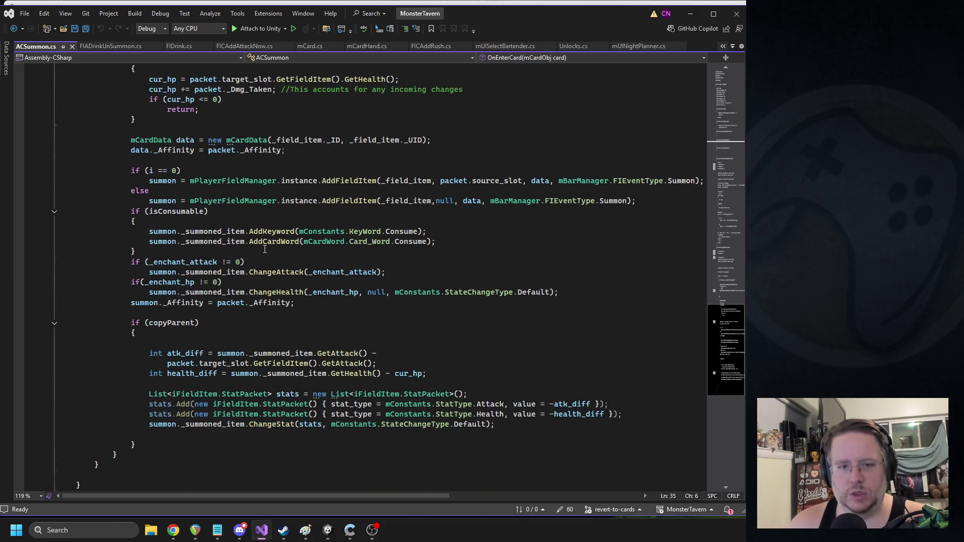
scroll(264, 249, up, 2)
scroll(328, 190, up, 2)
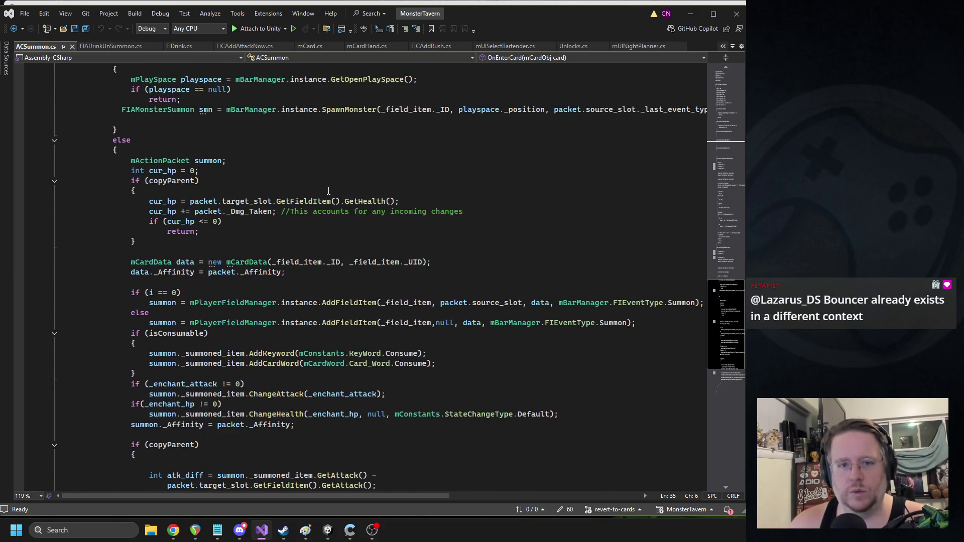
scroll(372, 185, up, 6)
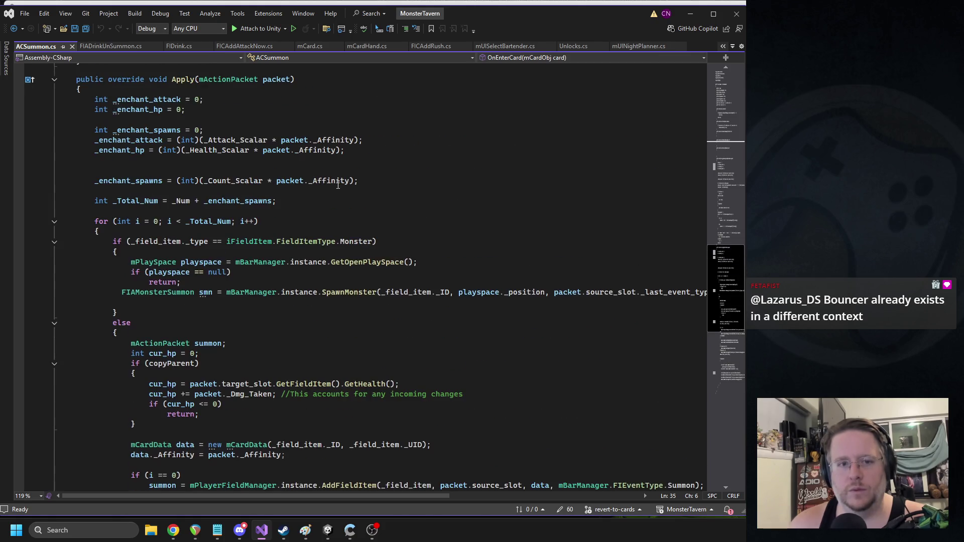
click(338, 183)
Step: Search for AddKeyword and select the if (isConsumable) block that adds Consume
key(ctrl+f)
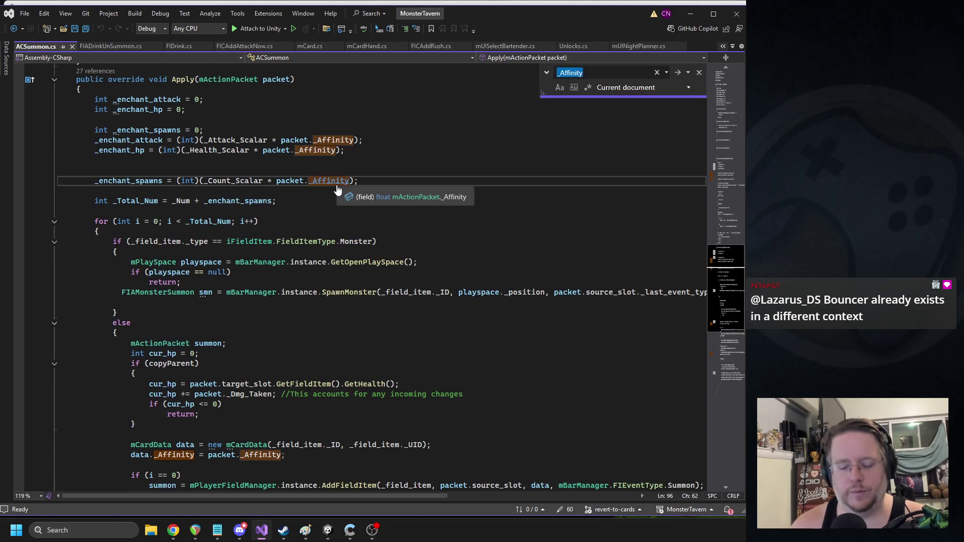
text(consoume)
key(ctrl+a)
text(addkey)
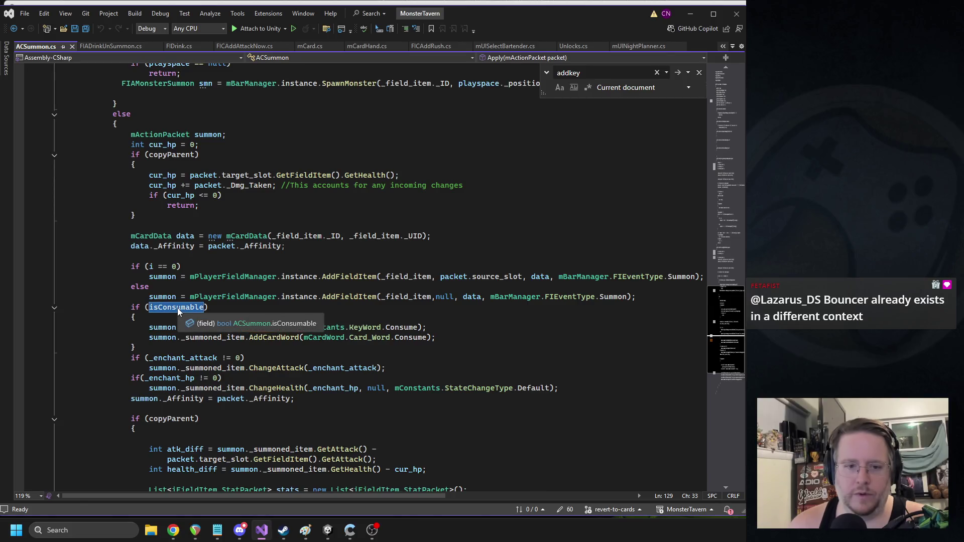
mouse_move(227, 348)
mouse_down()
mouse_move(100, 319)
mouse_move(101, 310)
mouse_up()
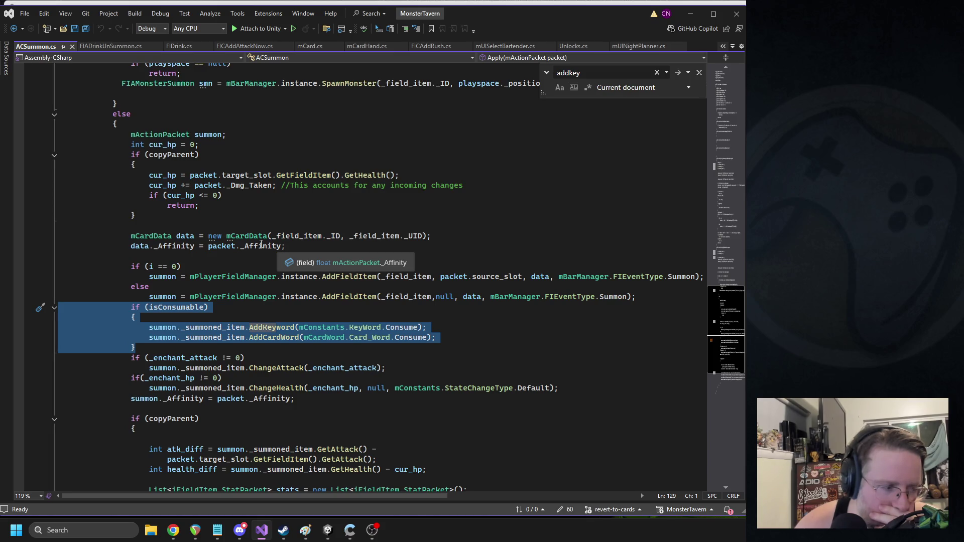
click(331, 531)
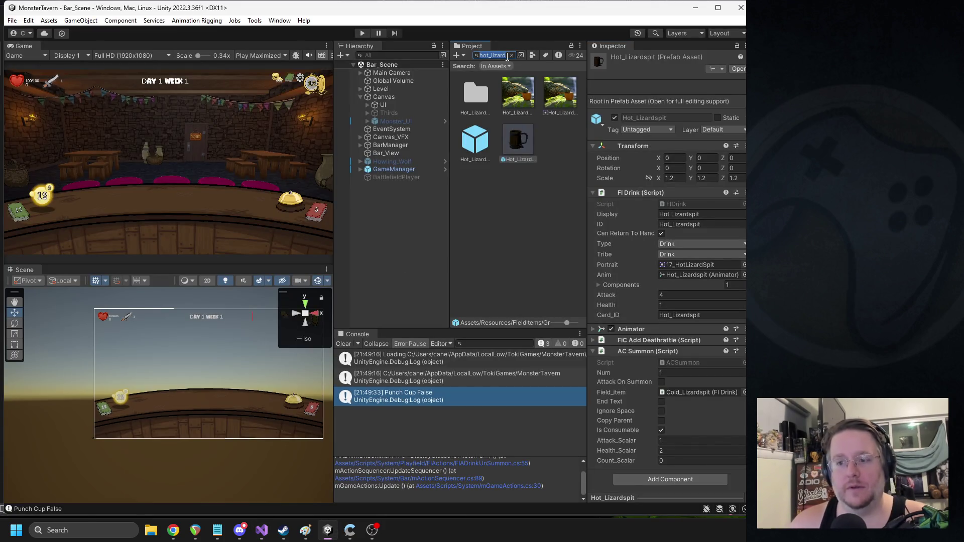
Step: Find the Punch_Bowl card asset and tick Consume in its M Card component
key(BackSpace)
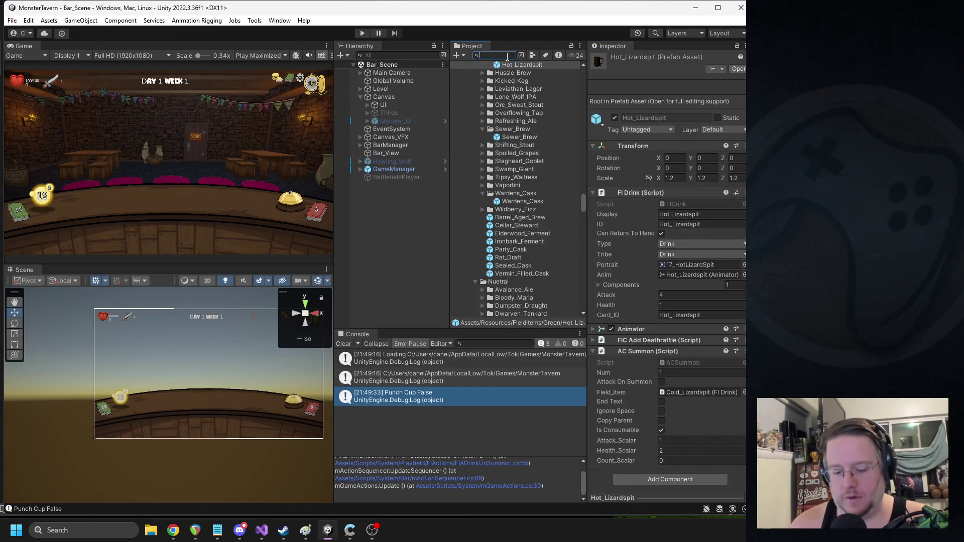
text(punch_bowl)
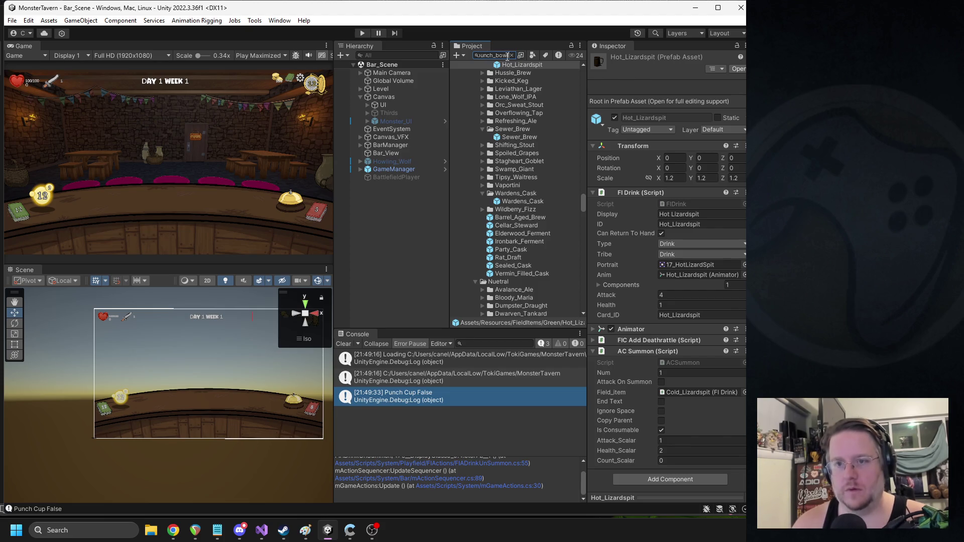
click(477, 103)
scroll(698, 298, down, 2)
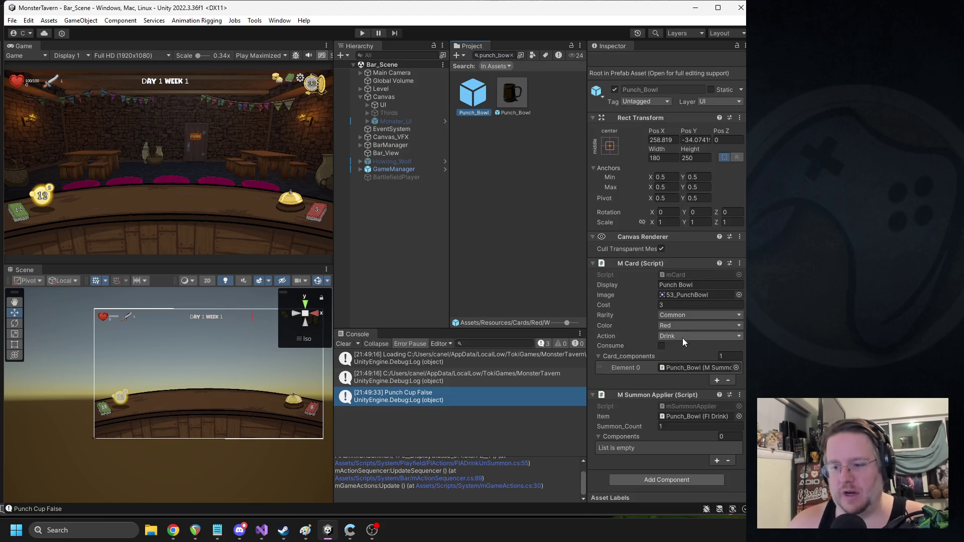
click(662, 346)
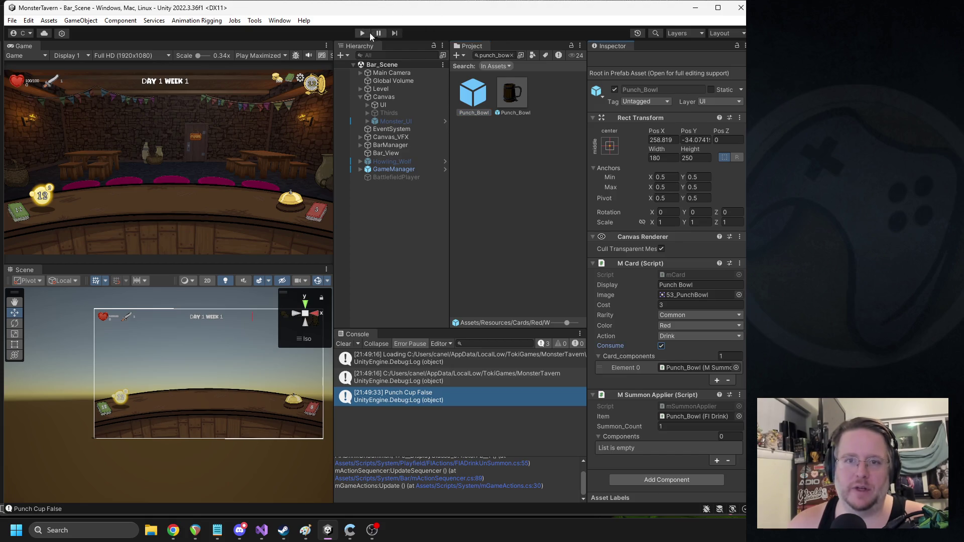
click(361, 36)
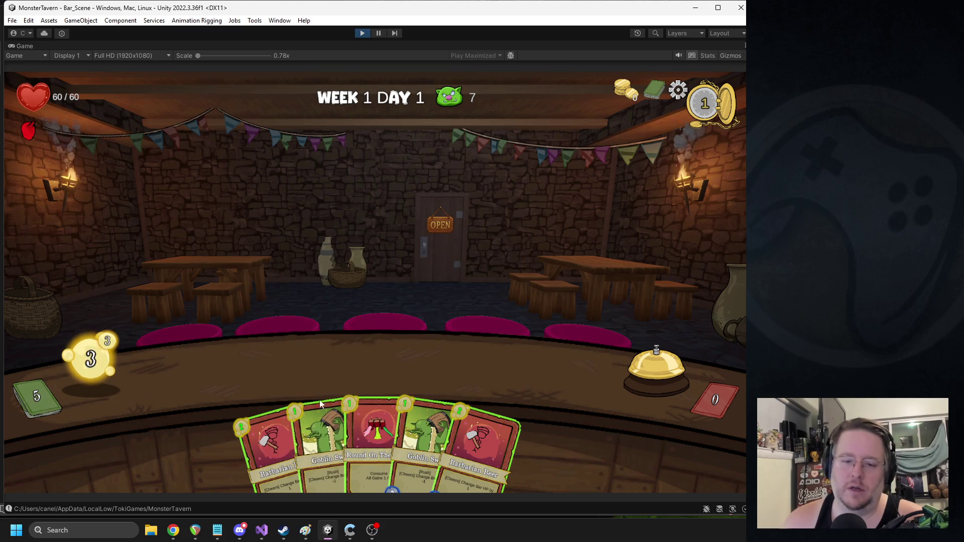
Step: Play Goblin Swill, Barbarian Beer and Punch Bowl, then aim the punch at the boar
drag(320, 400, 261, 371)
drag(474, 411, 542, 371)
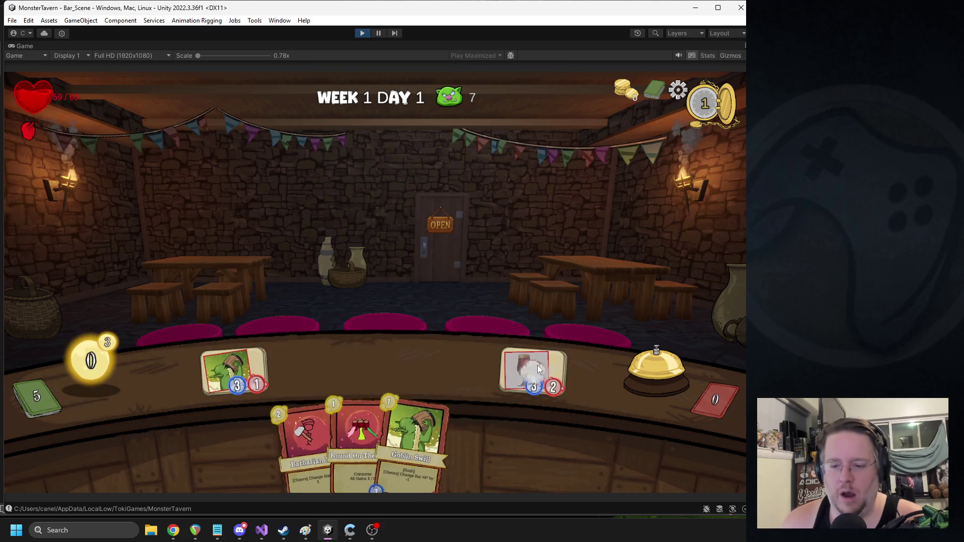
click(626, 370)
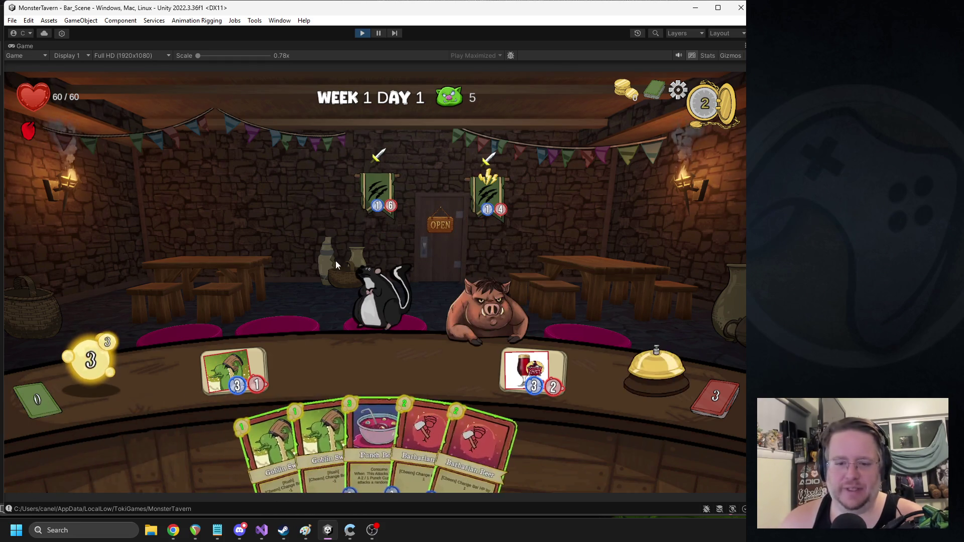
drag(352, 402, 274, 333)
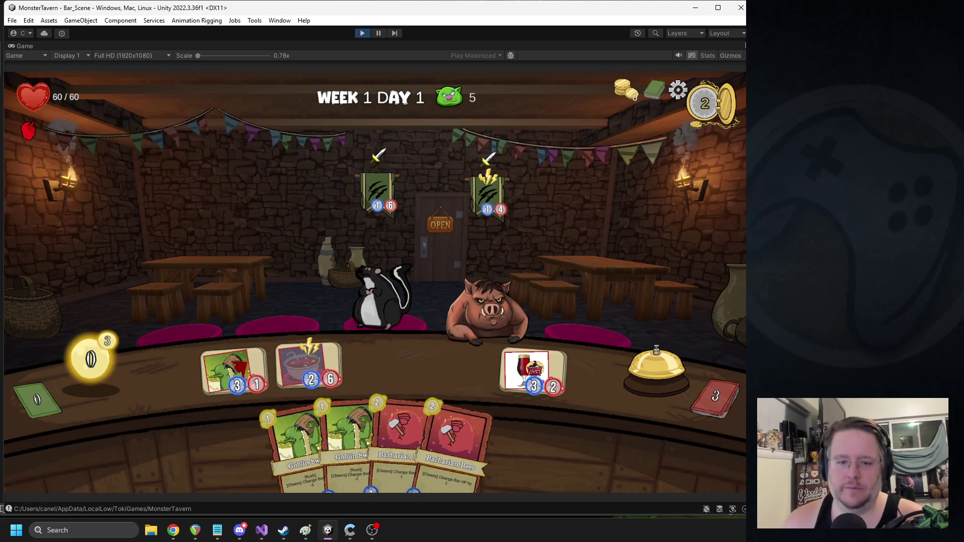
click(646, 369)
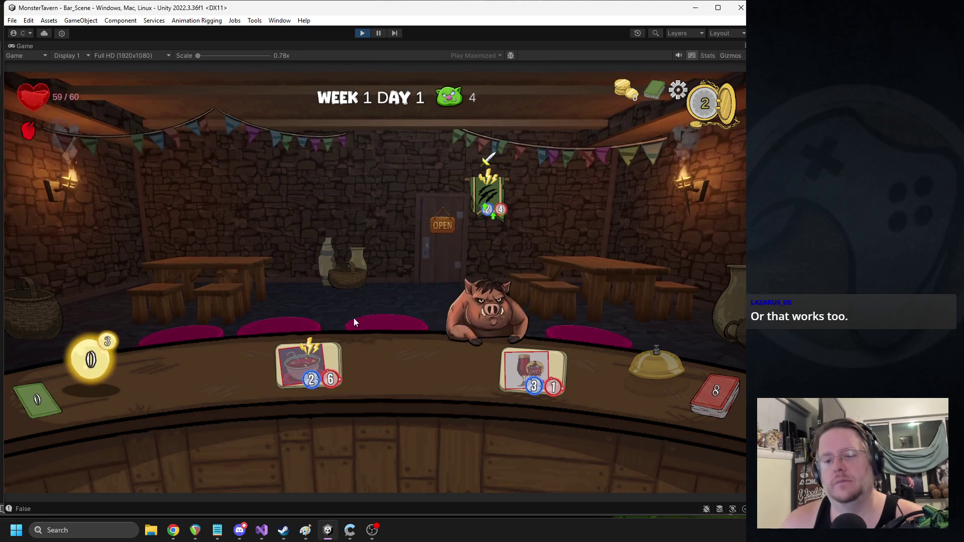
drag(319, 350, 491, 308)
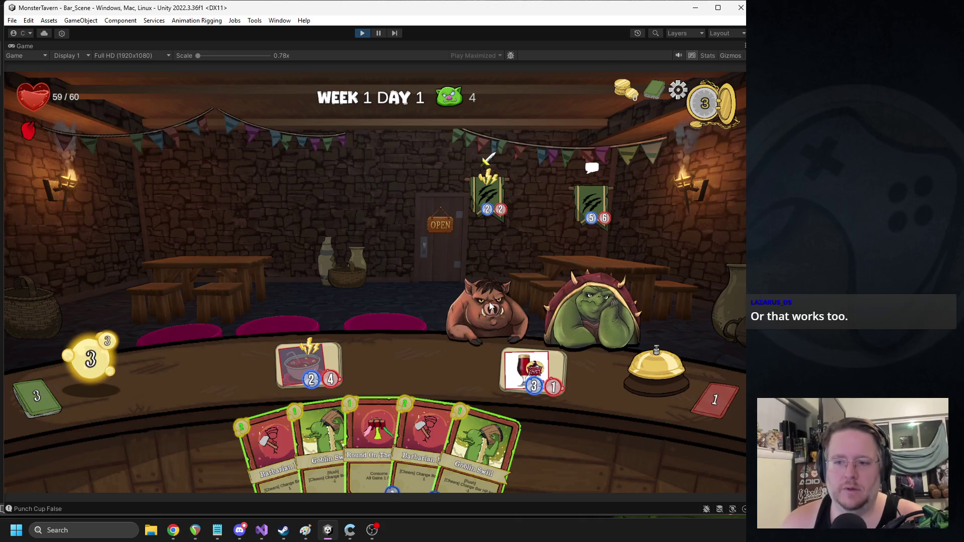
Step: Inspect the discard pile, replay Goblin Swill and Barbarian Beer, end the turn, and stop play
click(716, 402)
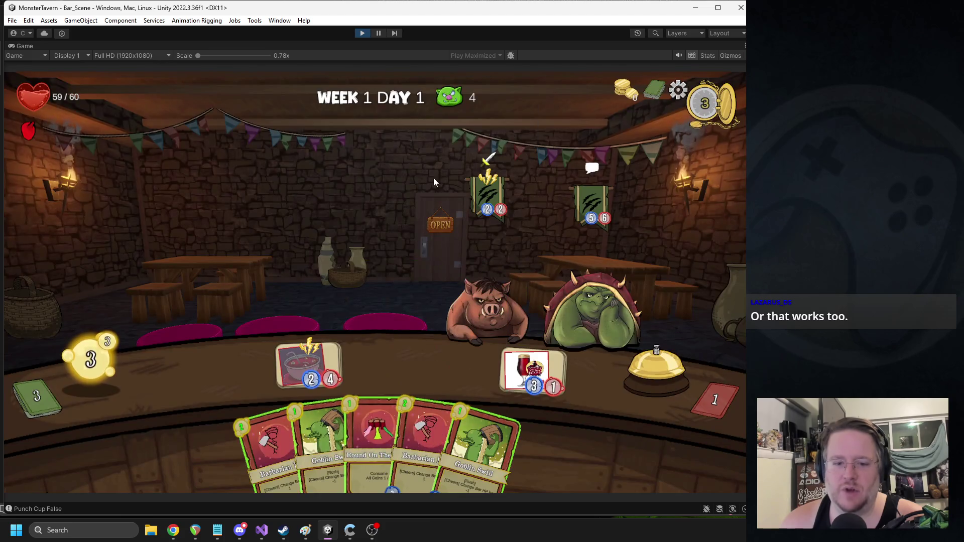
click(525, 369)
click(475, 296)
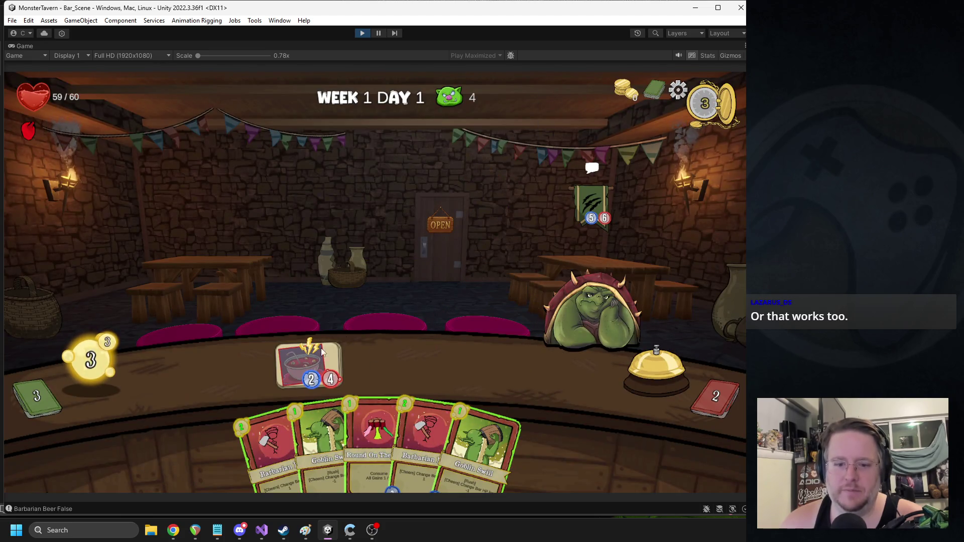
click(309, 426)
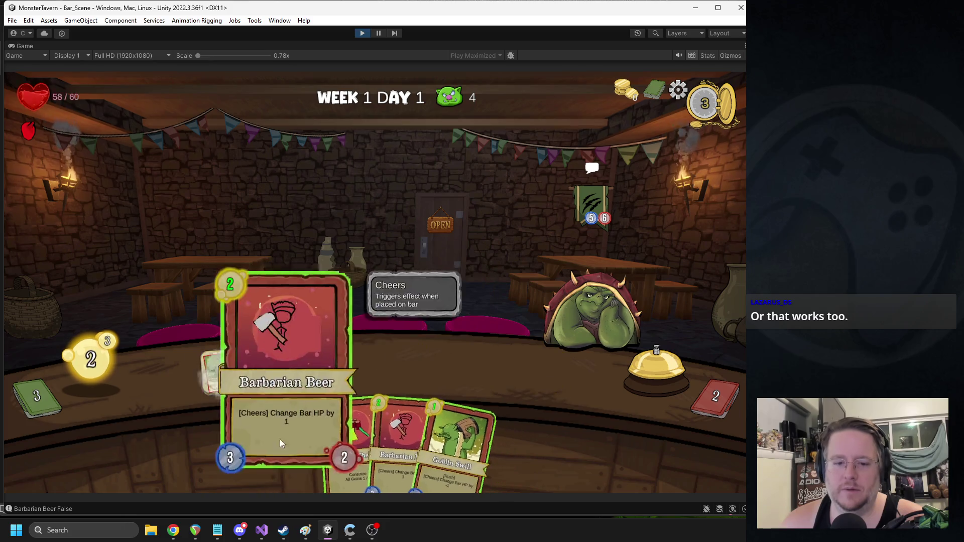
click(279, 439)
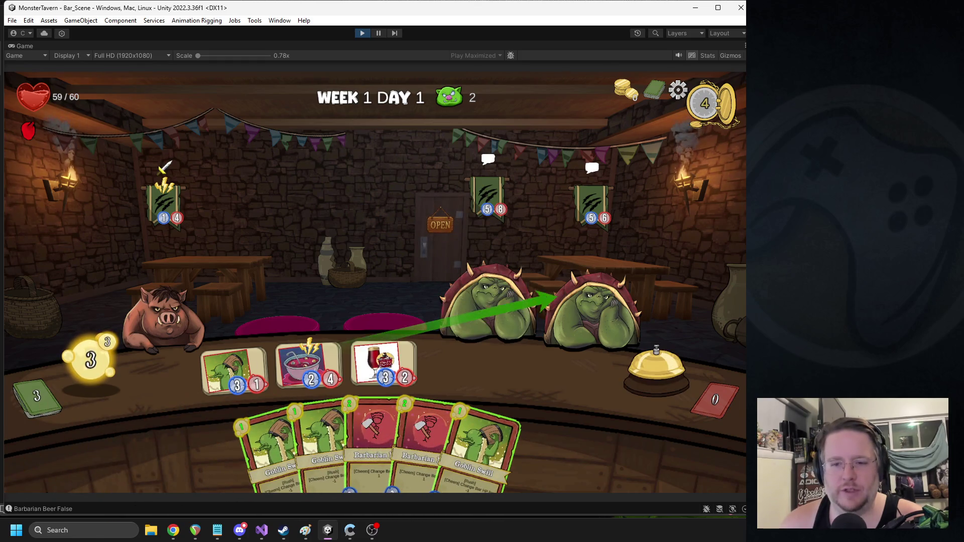
click(648, 374)
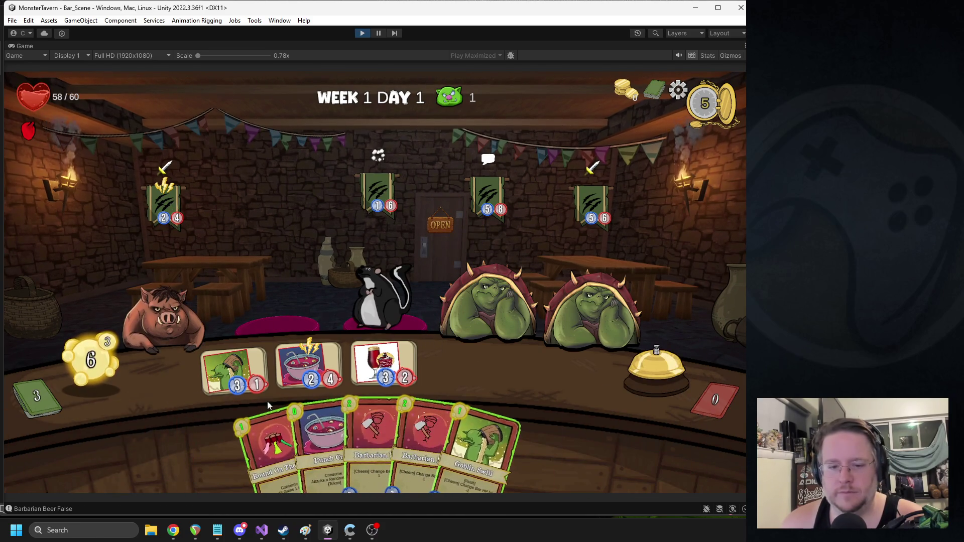
mouse_move(315, 453)
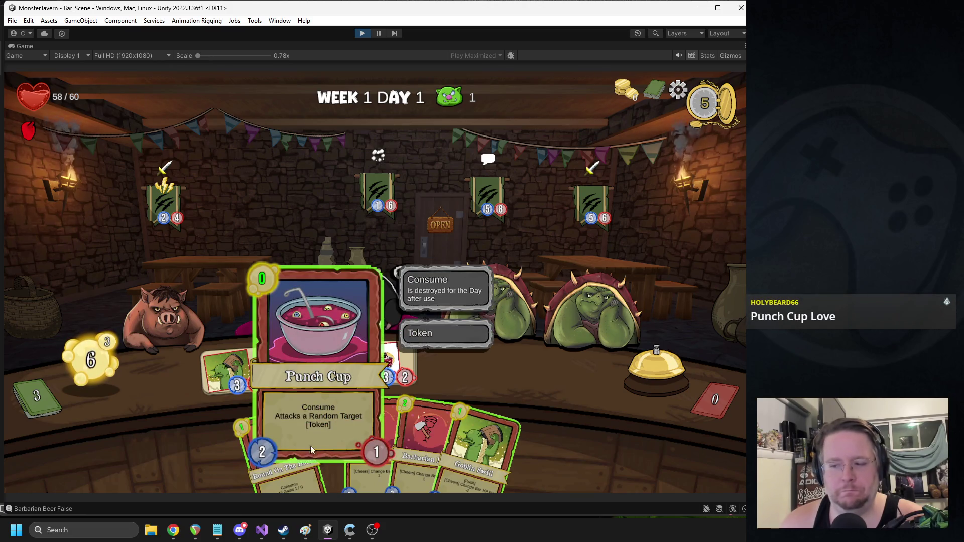
click(360, 34)
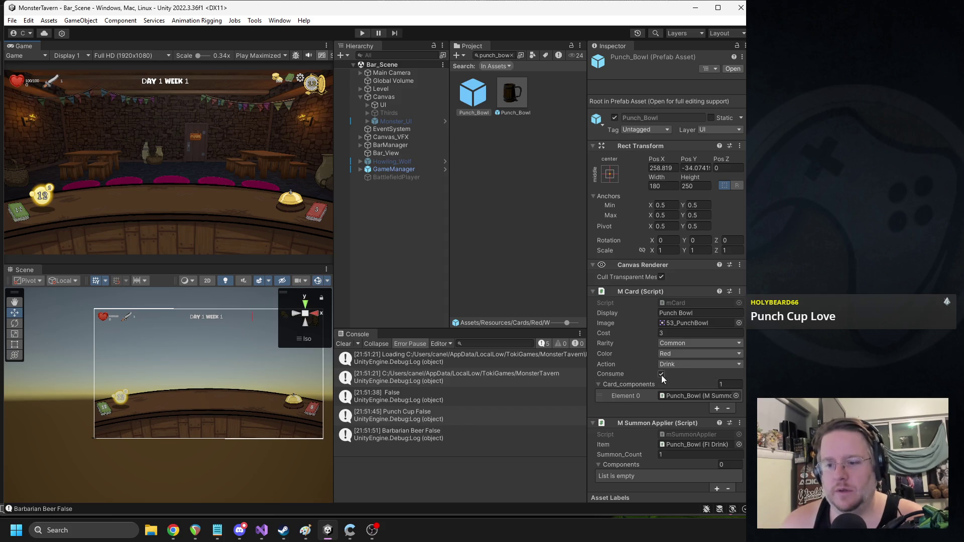
Step: Edit the Punch_Bowl prefab's AC Summon script and select the isConsumable flag in the code
click(512, 92)
scroll(665, 242, down, 5)
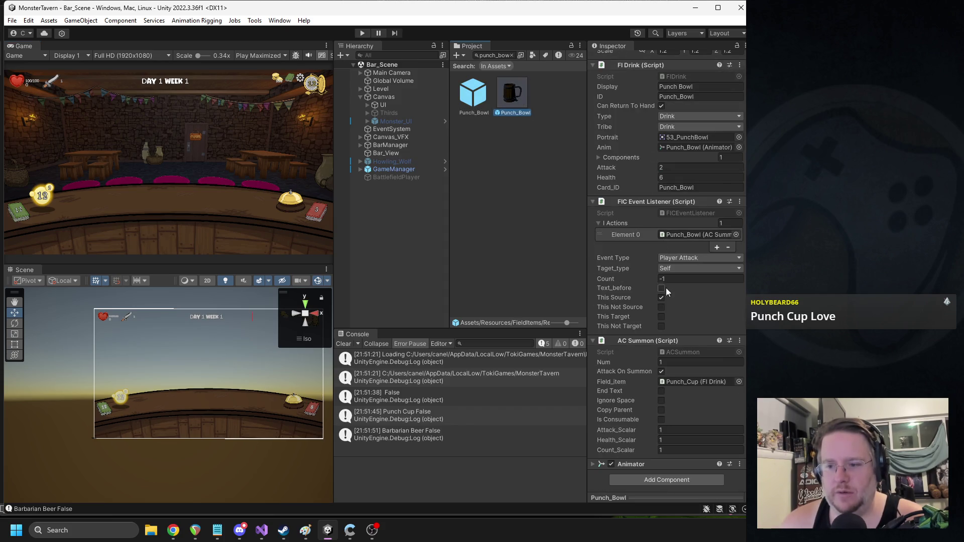
right_click(634, 342)
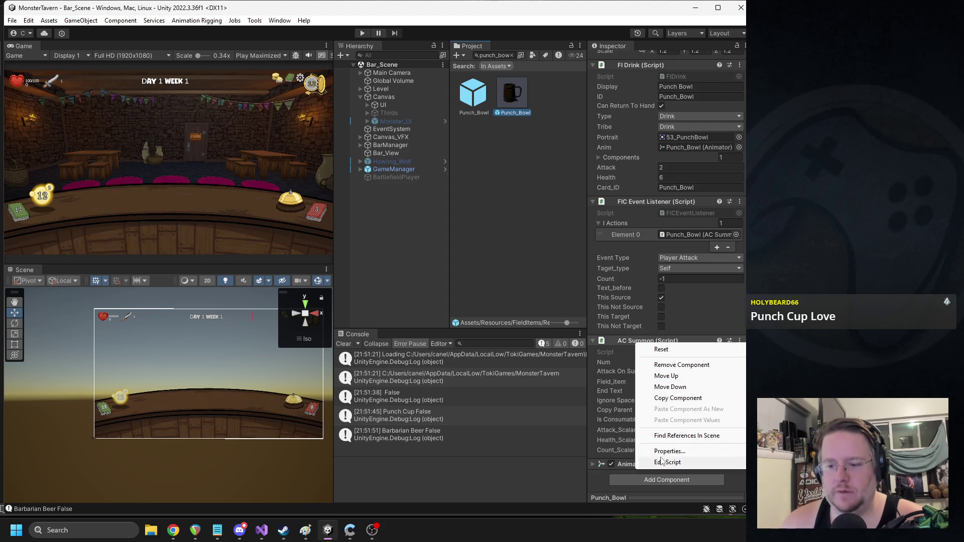
click(655, 462)
click(179, 308)
double_click(179, 308)
click(129, 308)
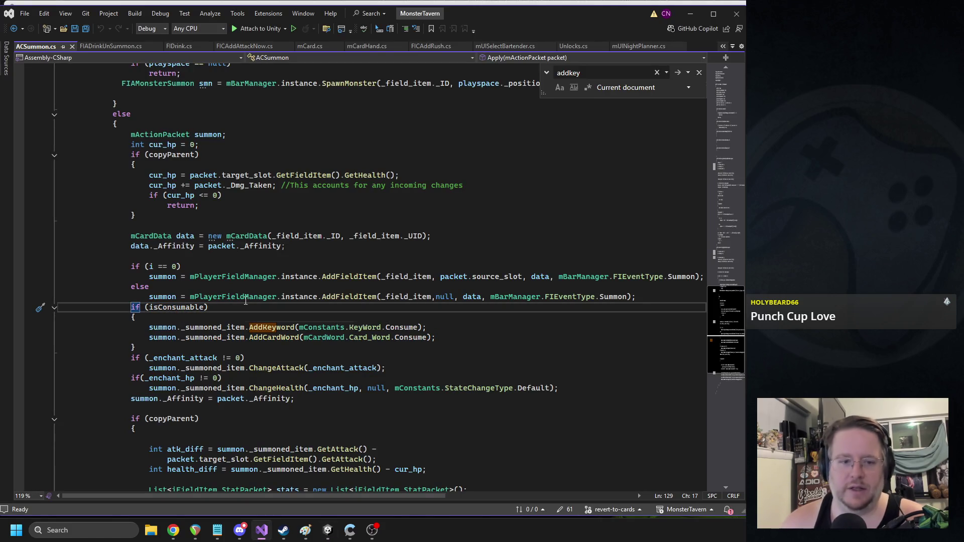
Step: Find where isConsumable is declared, then open FIADrinkUnSummon.cs from the False console log
double_click(175, 307)
key(ctrl+f)
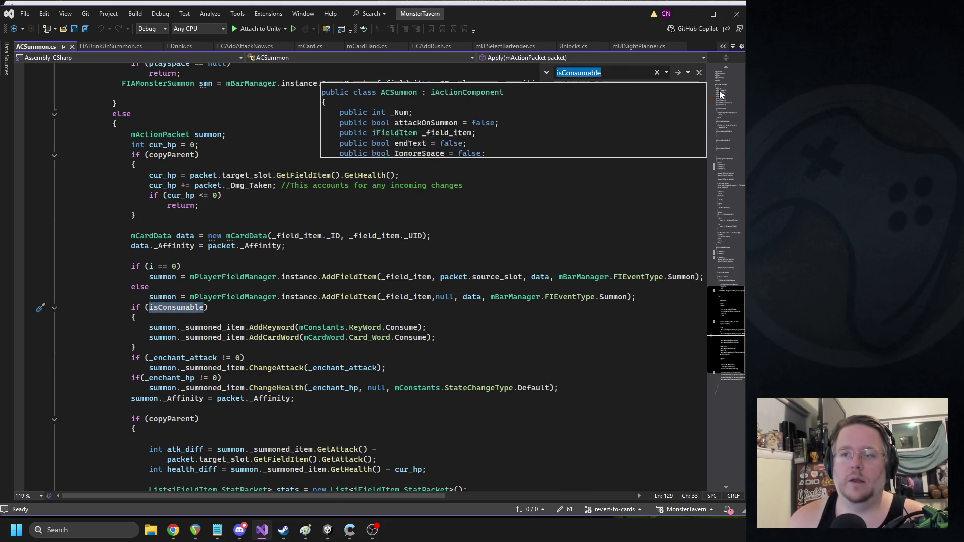
click(719, 98)
click(328, 530)
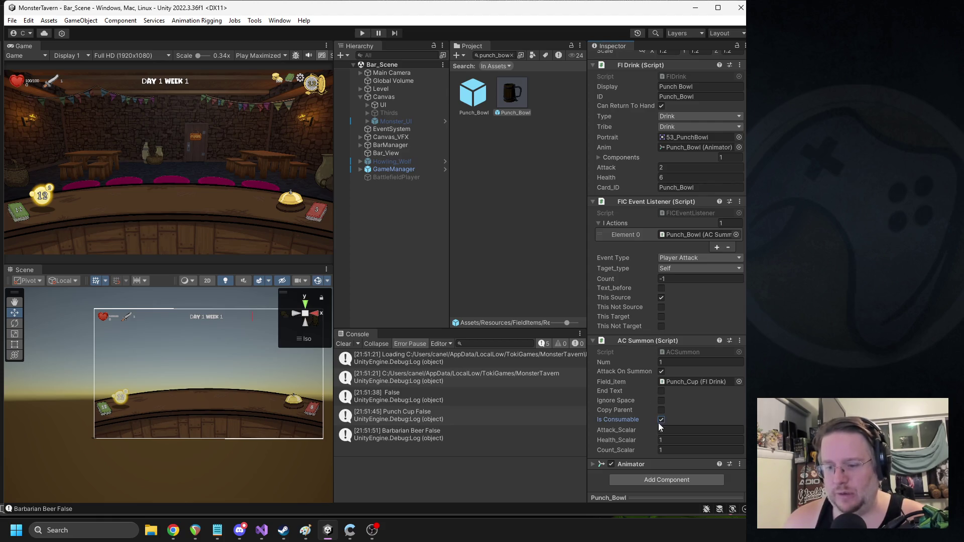
double_click(370, 392)
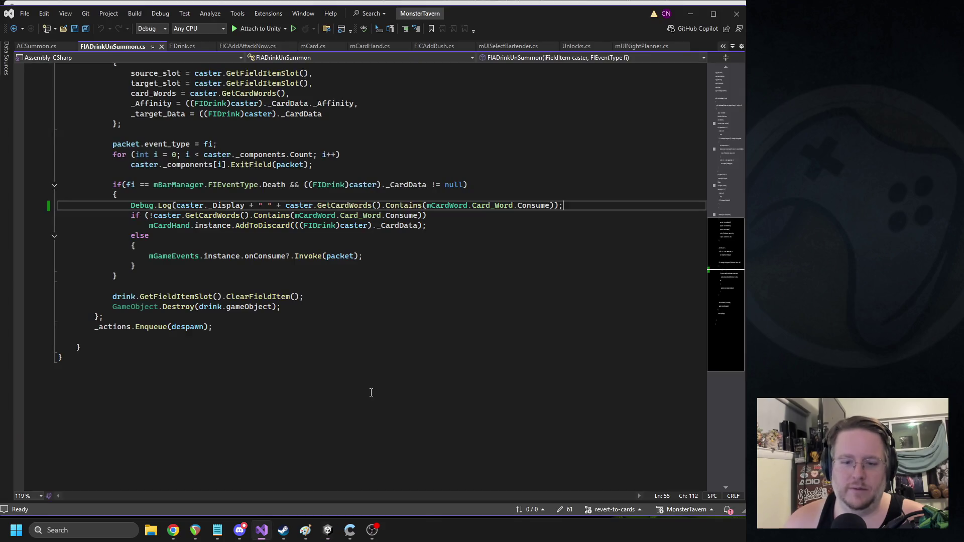
Step: Cut the Debug.Log line, save FIADrinkUnSummon.cs, and return to Unity to recompile
key(ctrl+x)
key(ctrl+s)
key(alt+Tab)
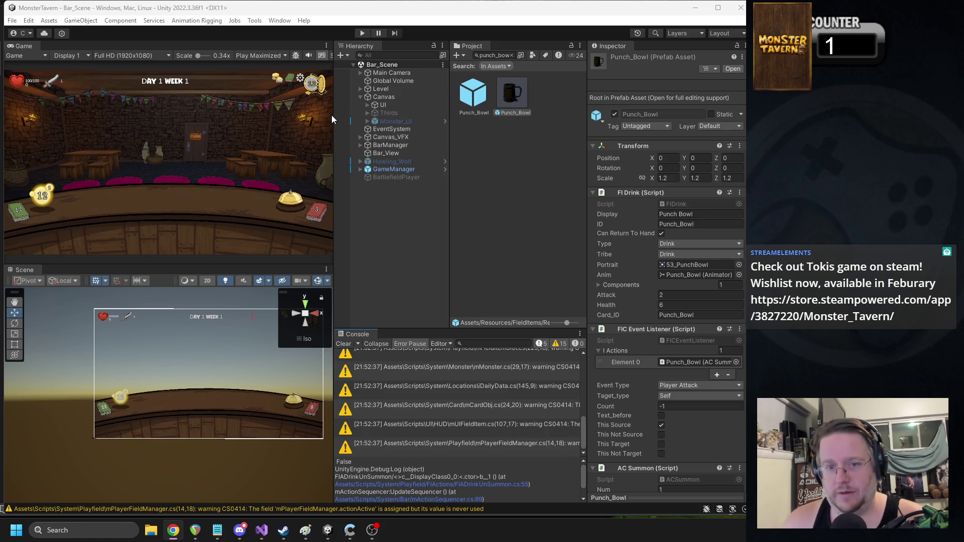
Step: Widen the Game view and resize the Project and Inspector panels
drag(334, 119, 391, 120)
drag(482, 121, 510, 121)
drag(587, 157, 620, 158)
Step: Abandon the current run, begin a new Gutterpunk run, and open the deck's card selection
click(357, 34)
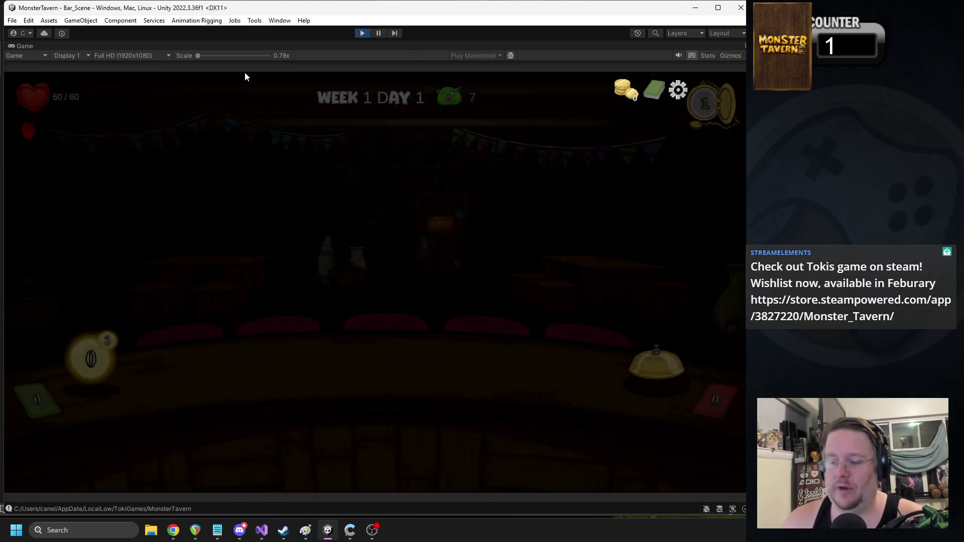
key(Escape)
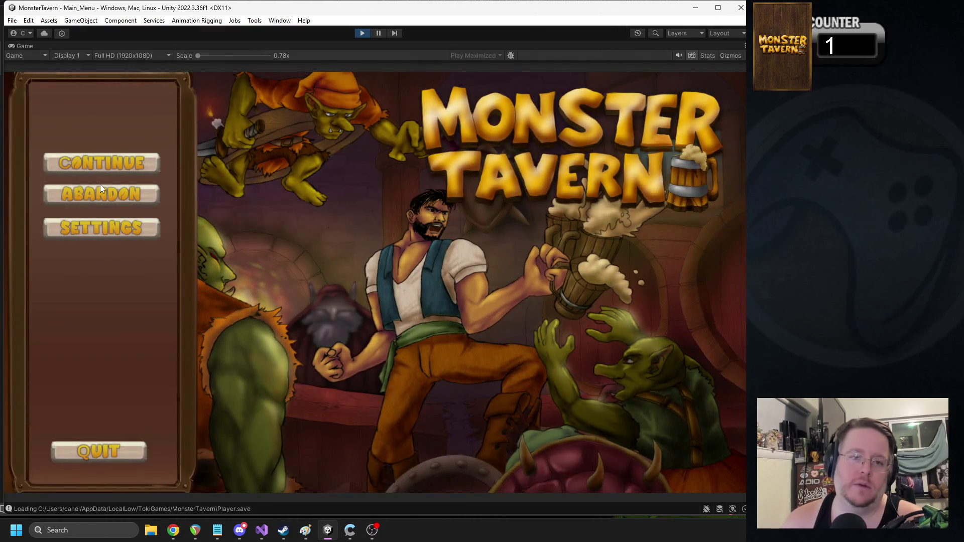
click(101, 190)
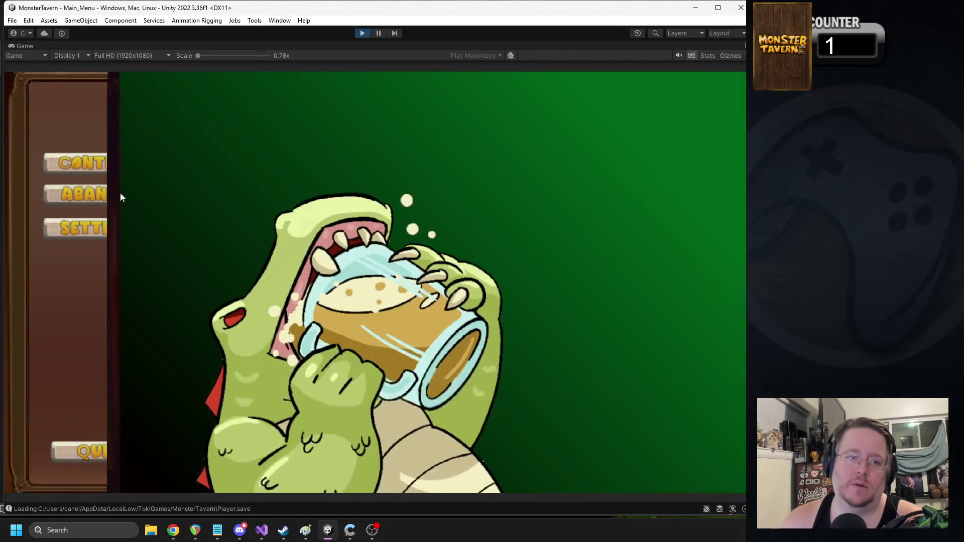
click(414, 473)
click(681, 471)
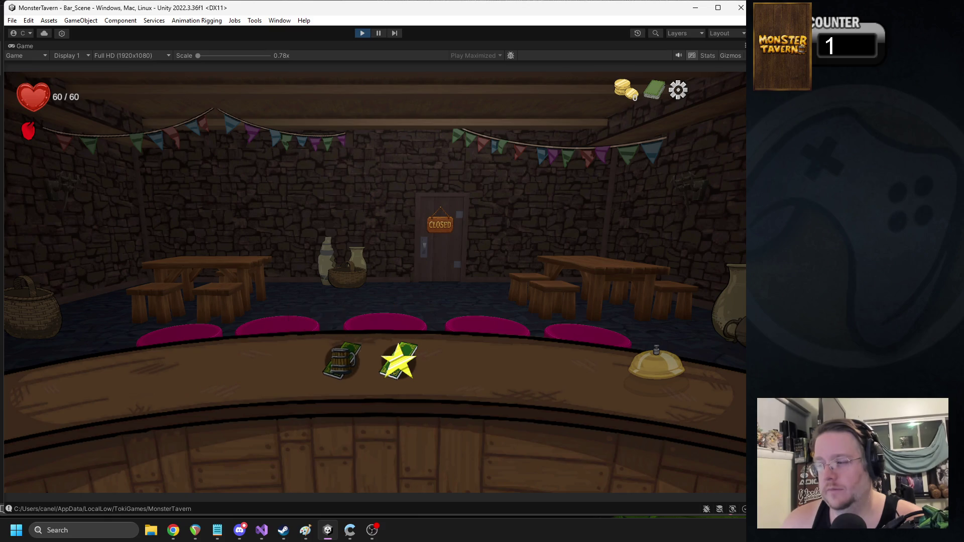
key(alt+Tab)
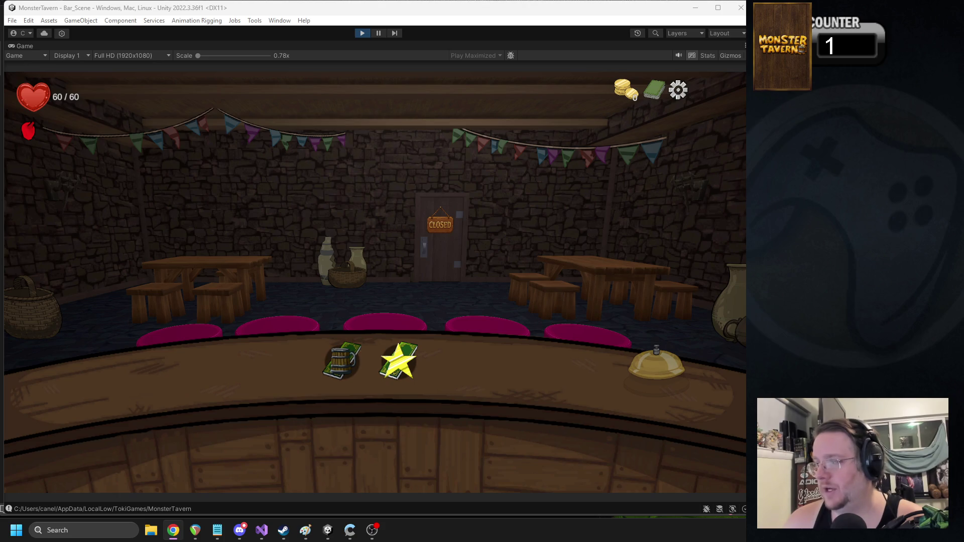
click(336, 350)
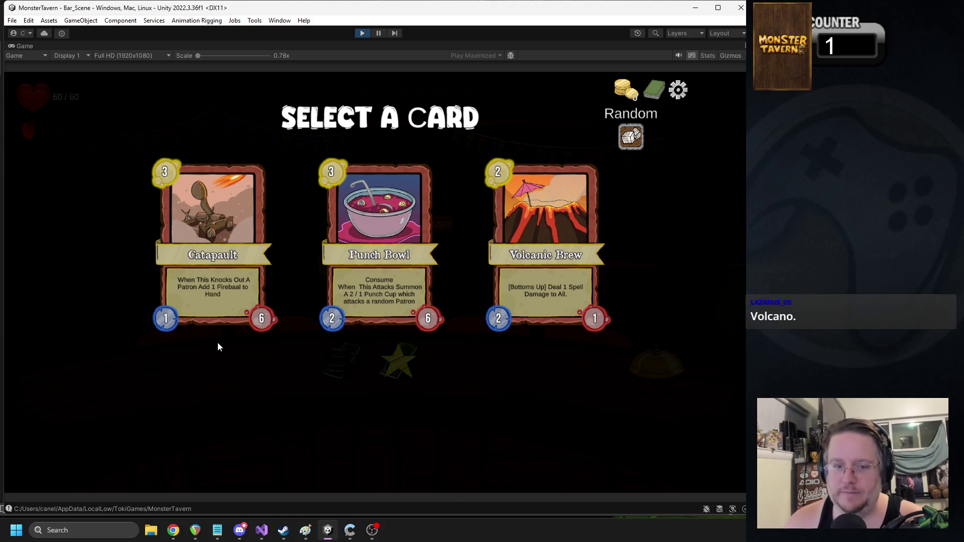
Step: Take Box of Fireworks from the three offered cards, then exit play mode
click(532, 246)
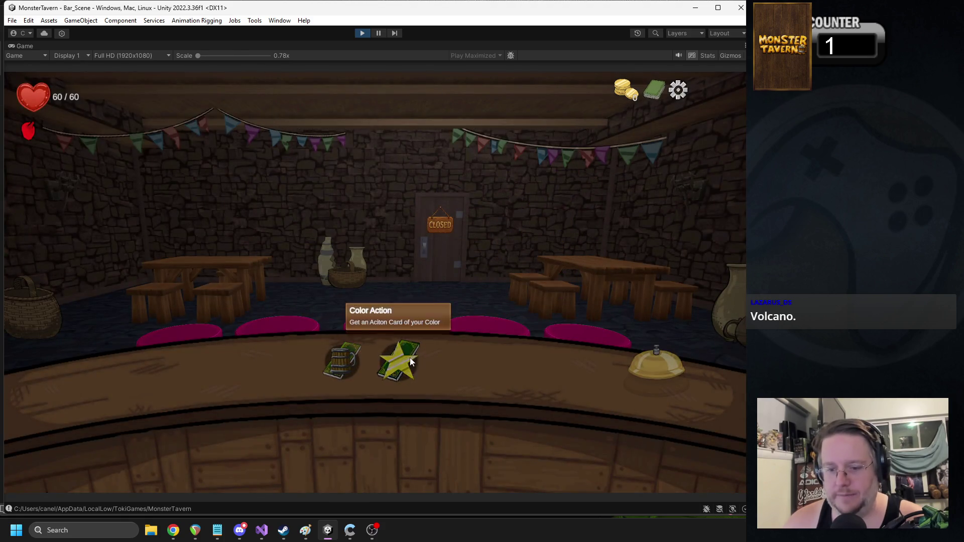
click(406, 359)
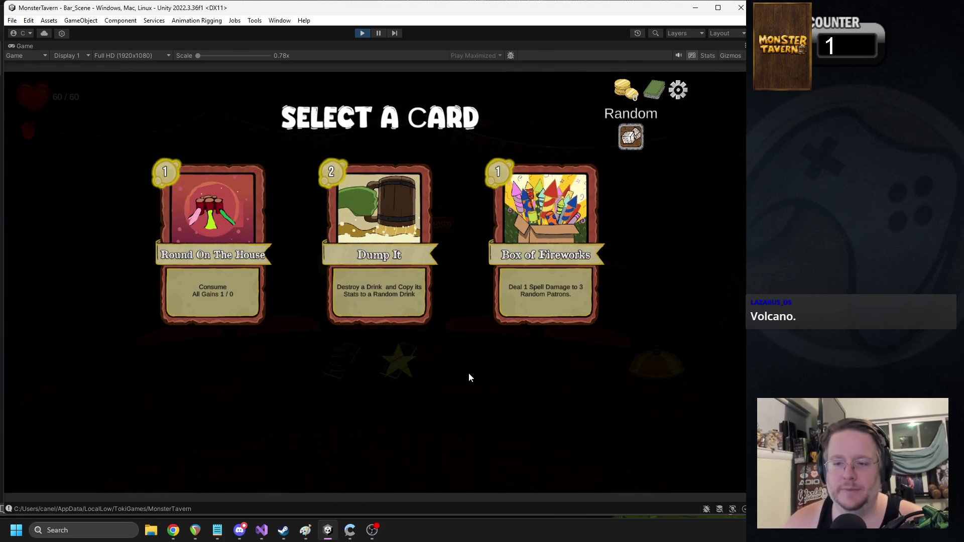
click(564, 222)
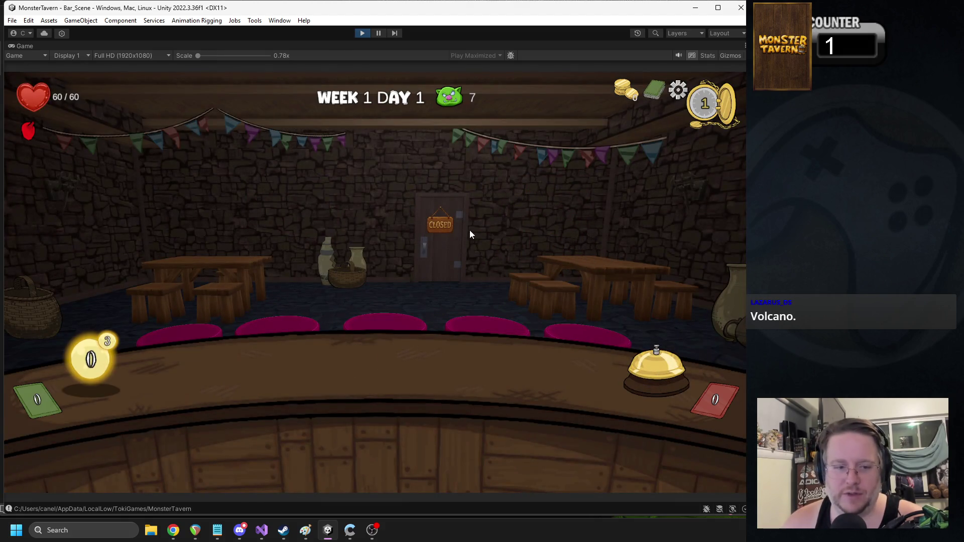
mouse_move(436, 420)
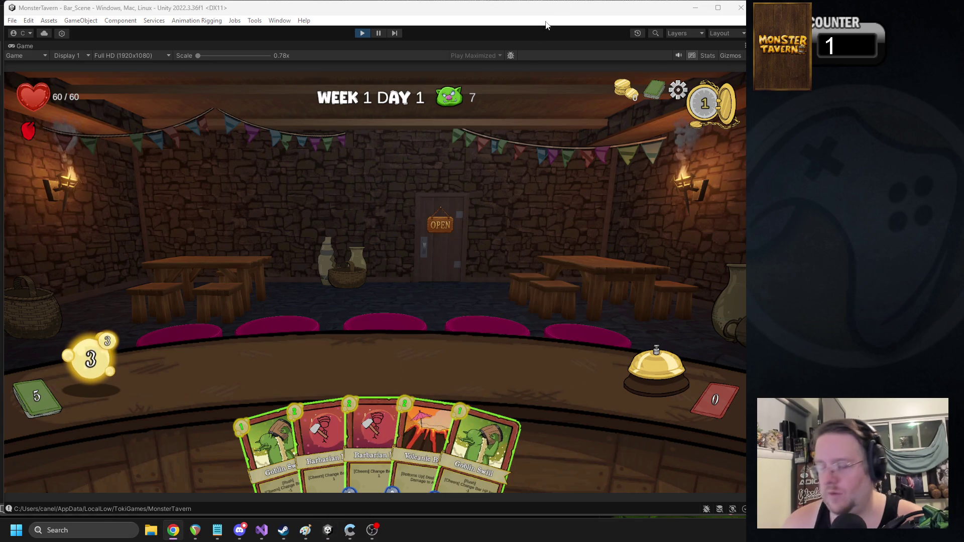
click(362, 32)
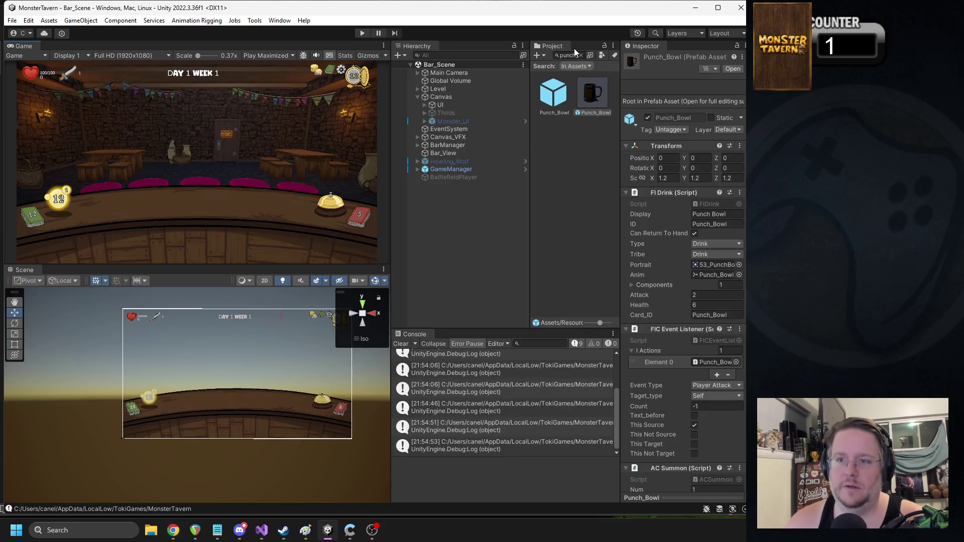
Step: Search 'volc' and set the Volcanic Brew drink prefab's AC Damage Value to 2
click(571, 56)
text(vol)
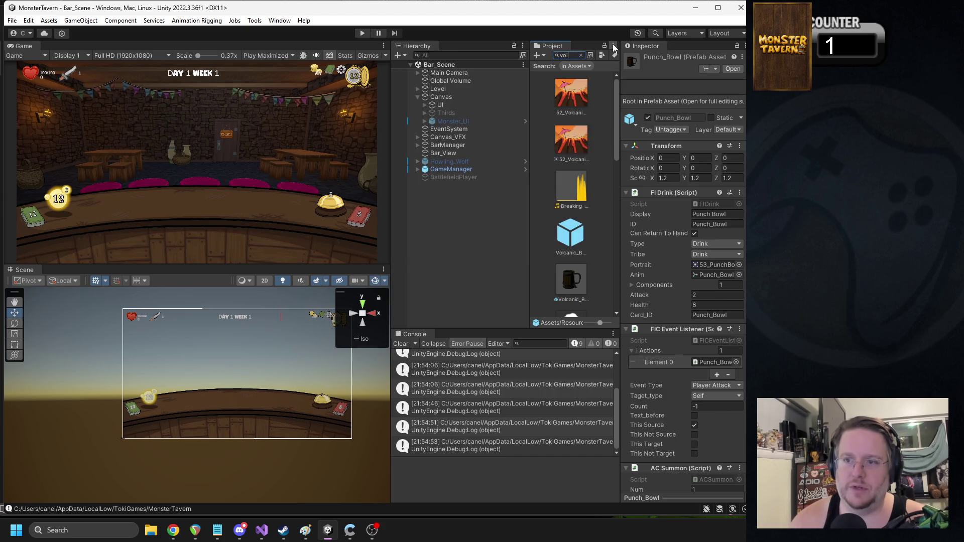
text(c)
click(606, 144)
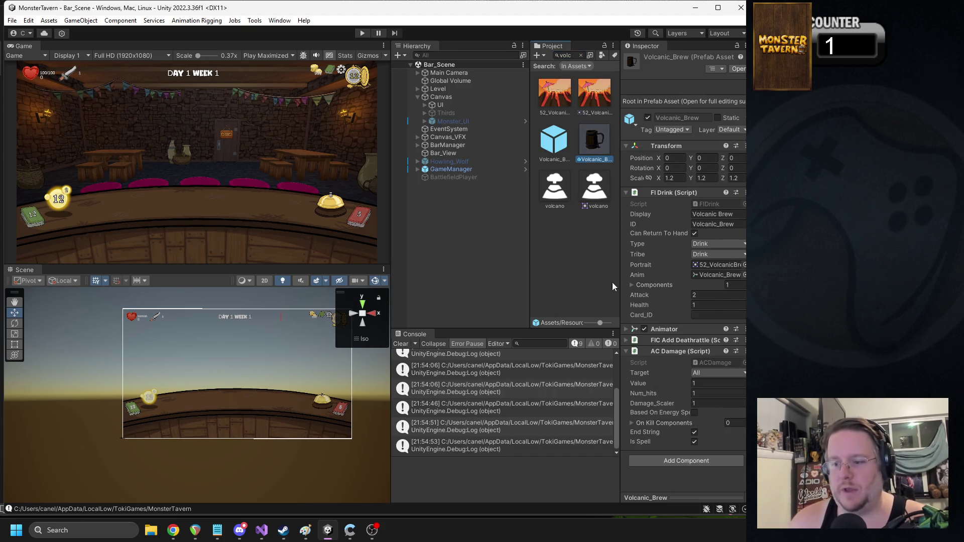
click(706, 384)
text(2)
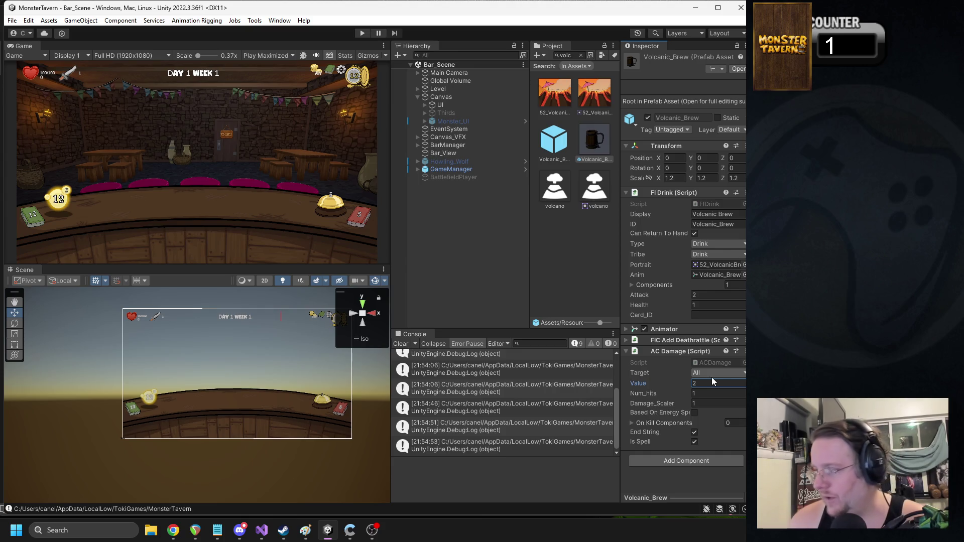
Step: Lower the Volcanic Brew card prefab's M Card Cost to 1
click(556, 160)
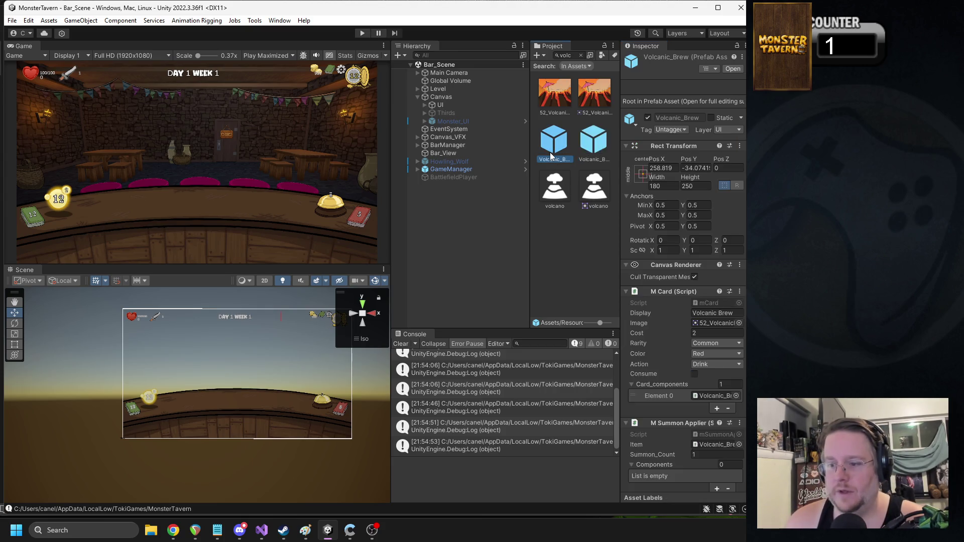
click(714, 334)
text(1)
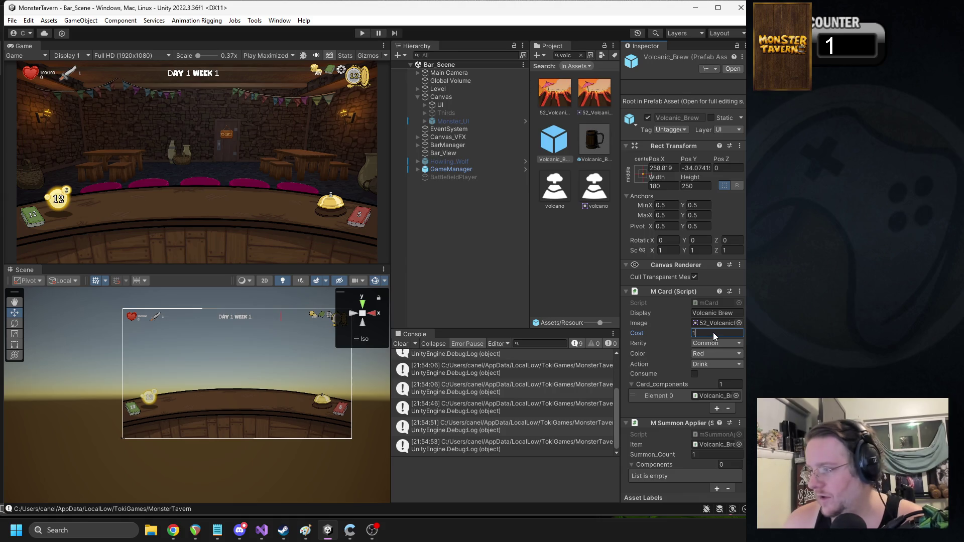
click(595, 141)
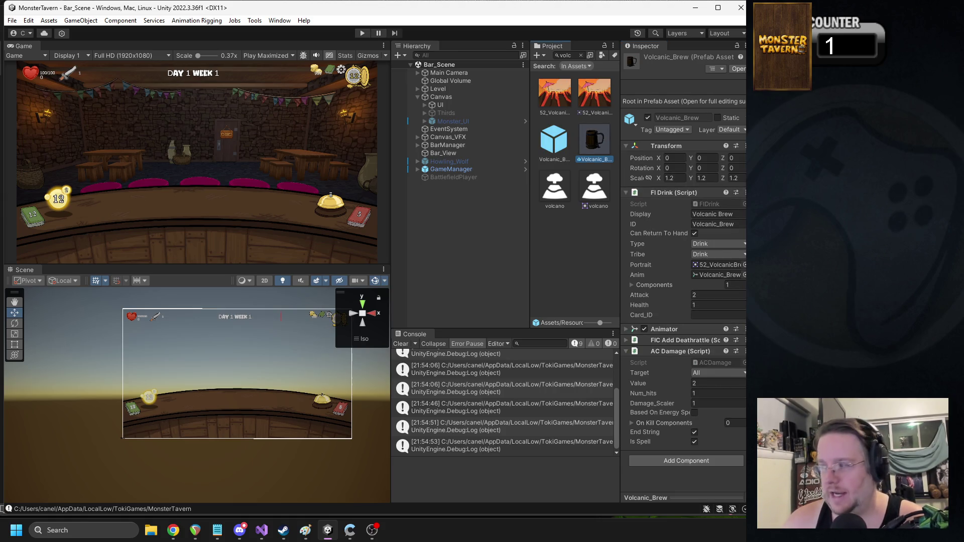
key(alt+Tab)
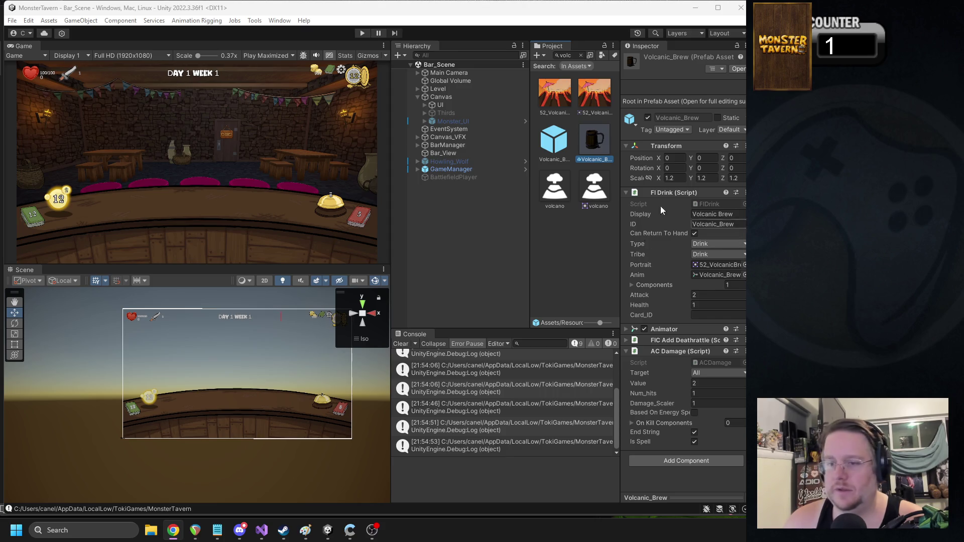
click(566, 55)
Step: Search 'box_of' and tick Consume on the Box_Of_Fireworks card's M Card
text(box)
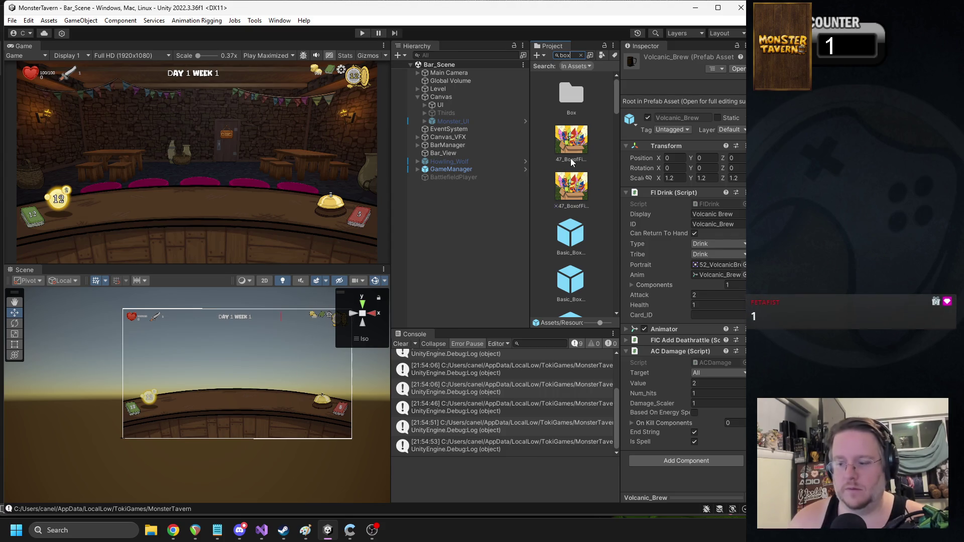
text(_of)
click(554, 95)
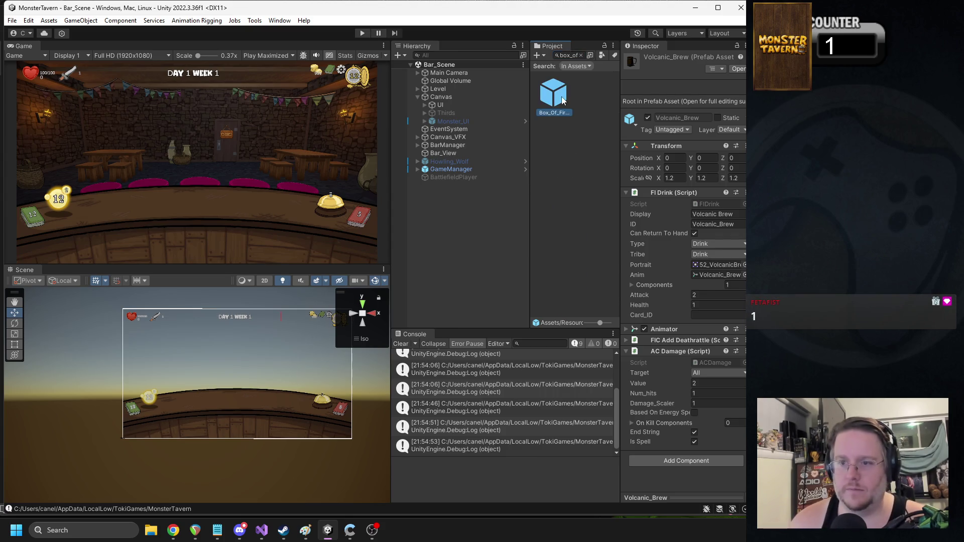
click(695, 375)
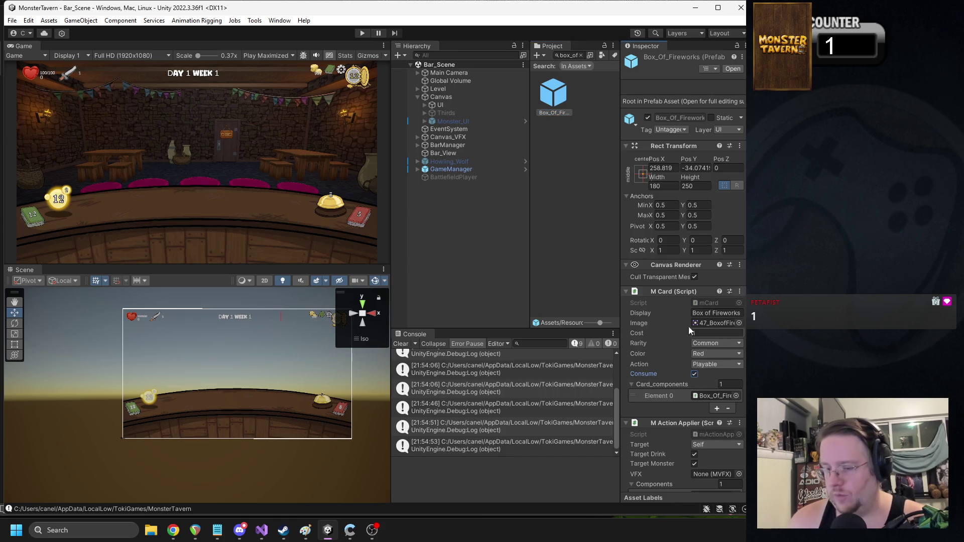
Step: Search 'volca', tick Consume on the Volcanic_Brew card prefab, and start the game
click(561, 56)
text(volca)
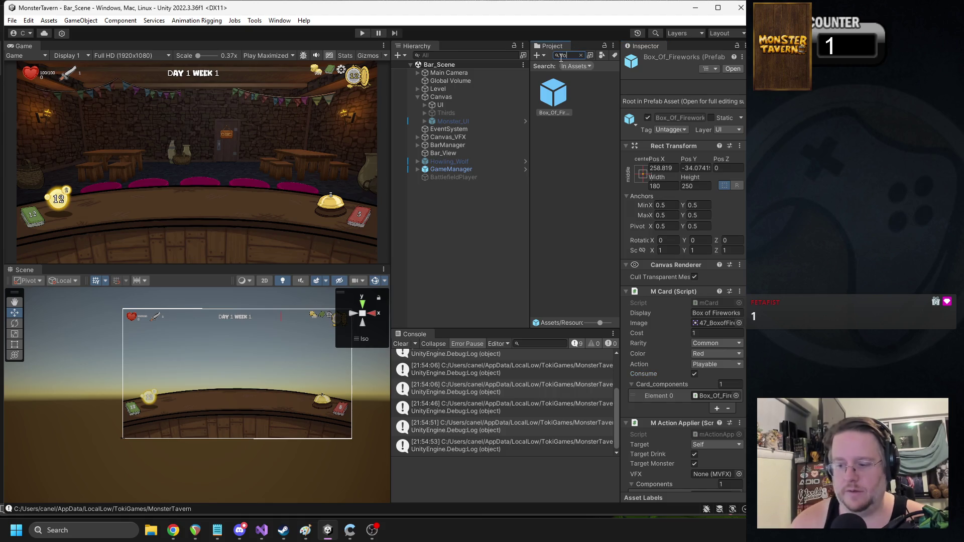
click(564, 150)
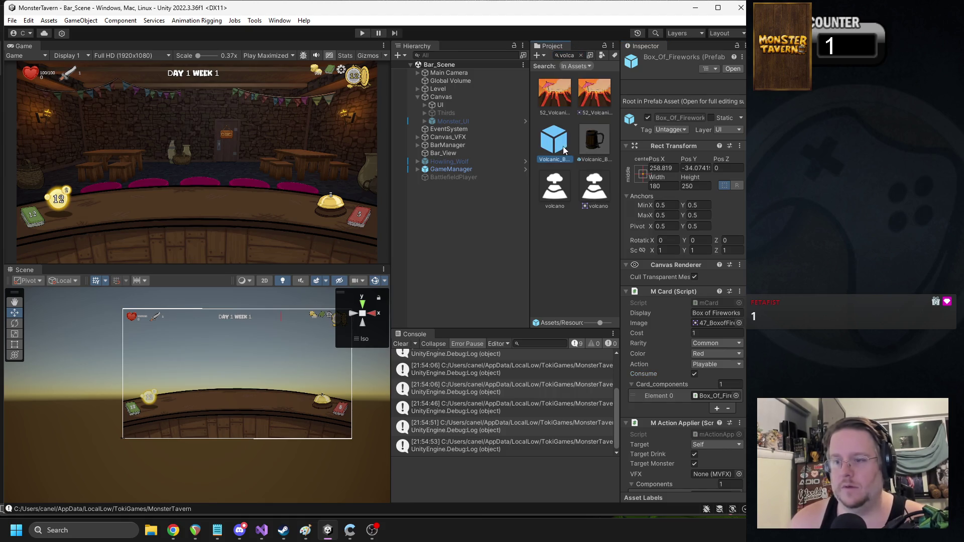
click(693, 375)
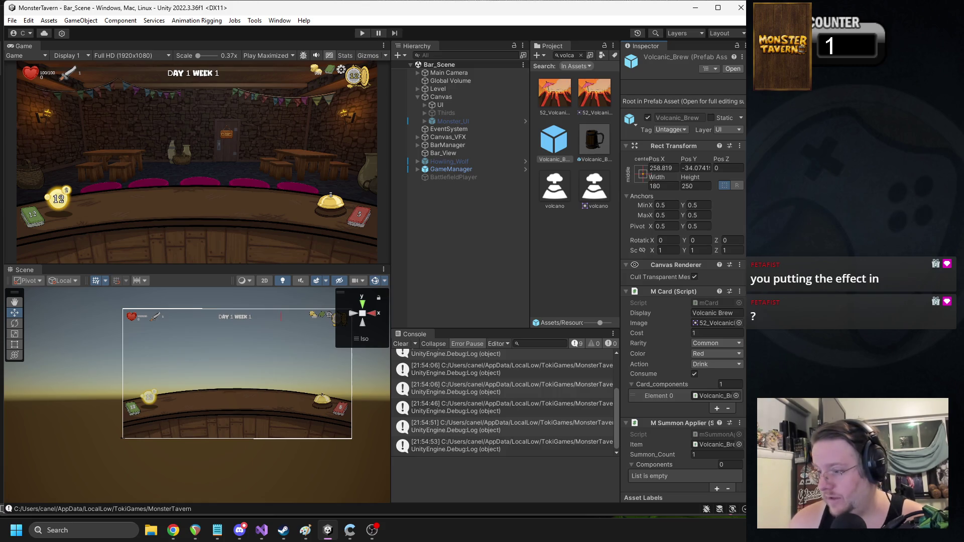
key(alt+Tab)
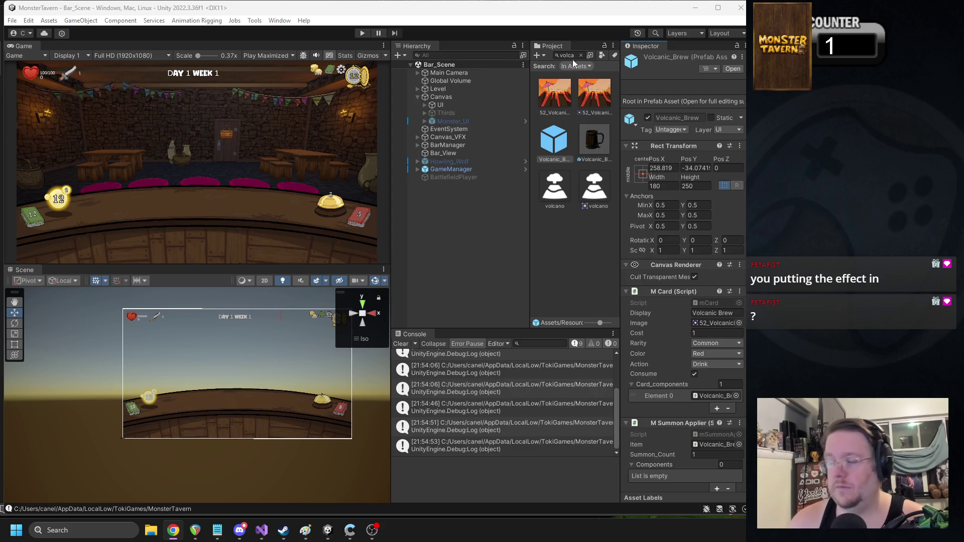
click(362, 33)
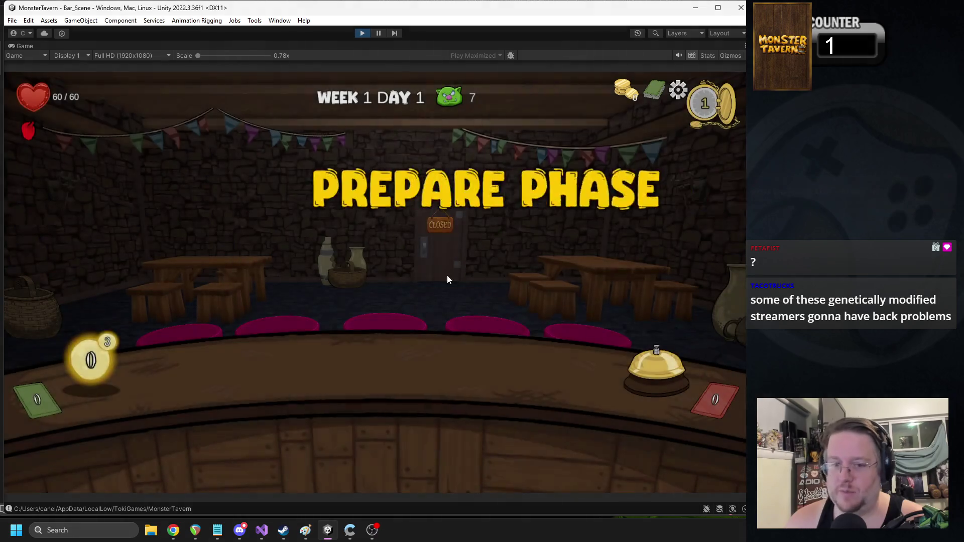
Step: Open the tavern, aim Volcanic Brew at the goblin and Snapper, and serve Goblin Swill
mouse_move(424, 437)
mouse_down()
mouse_move(309, 354)
mouse_move(221, 354)
mouse_up()
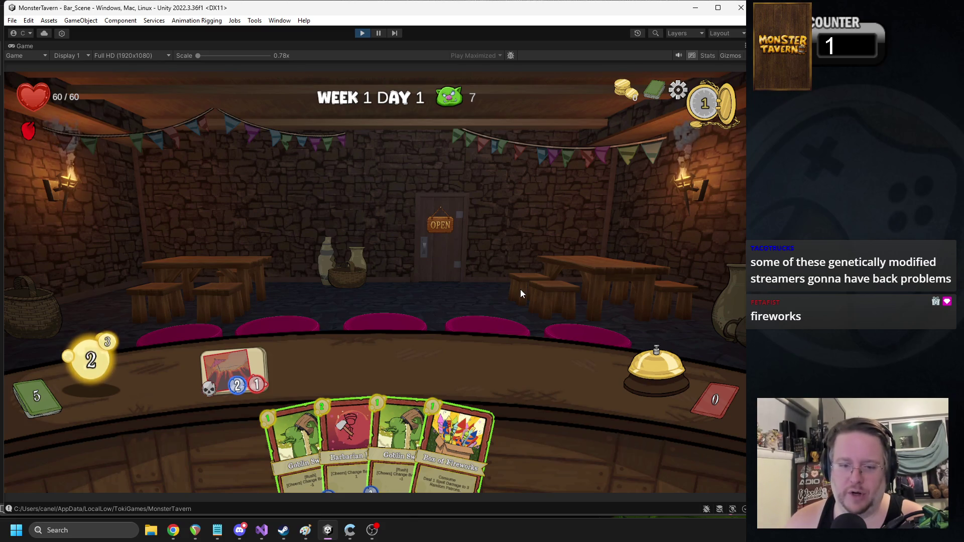
click(645, 359)
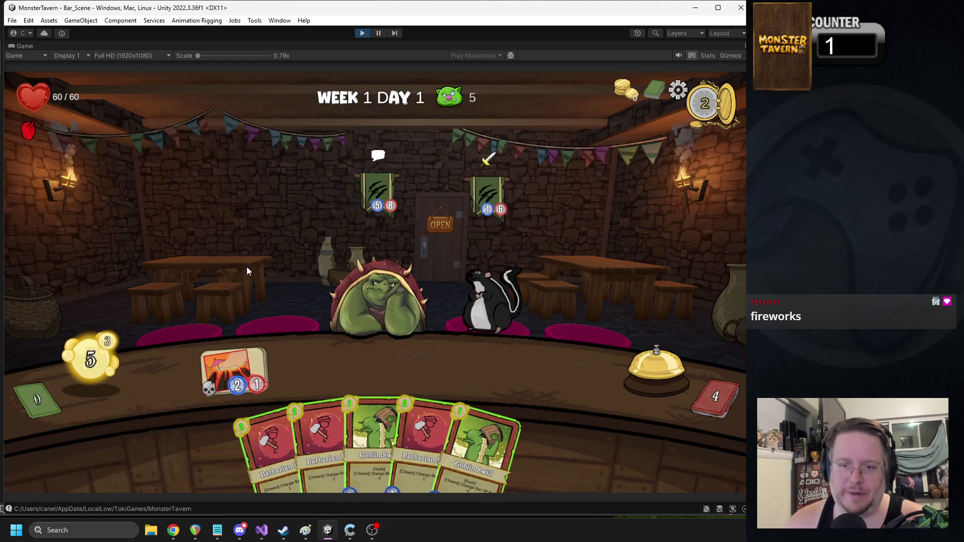
mouse_move(232, 354)
mouse_down()
mouse_move(372, 281)
mouse_move(374, 263)
mouse_move(294, 251)
mouse_move(227, 367)
mouse_up()
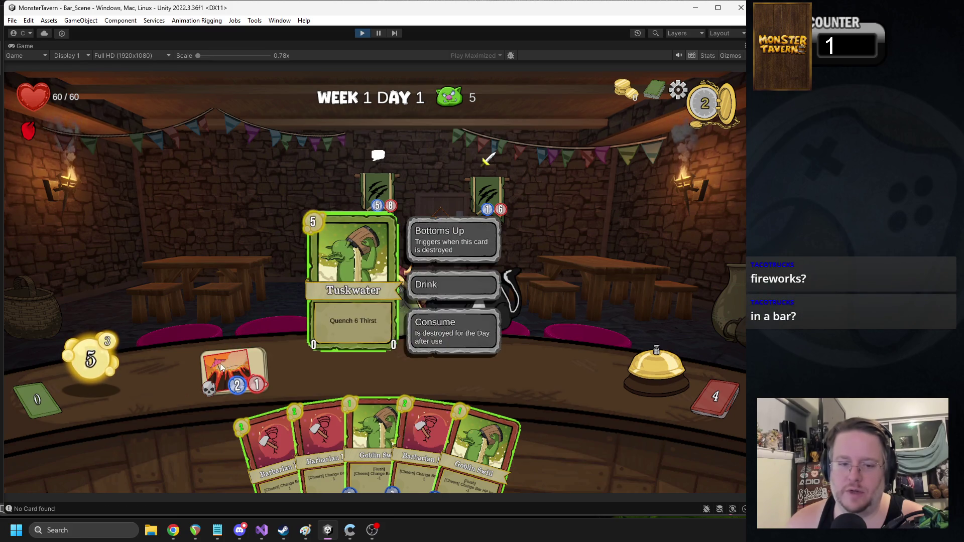
mouse_move(240, 368)
mouse_down()
mouse_move(399, 323)
mouse_move(371, 296)
mouse_up()
mouse_move(374, 437)
mouse_down()
mouse_move(527, 354)
mouse_move(532, 372)
mouse_up()
mouse_move(225, 383)
mouse_down()
mouse_move(346, 280)
mouse_move(495, 206)
mouse_move(384, 208)
mouse_up()
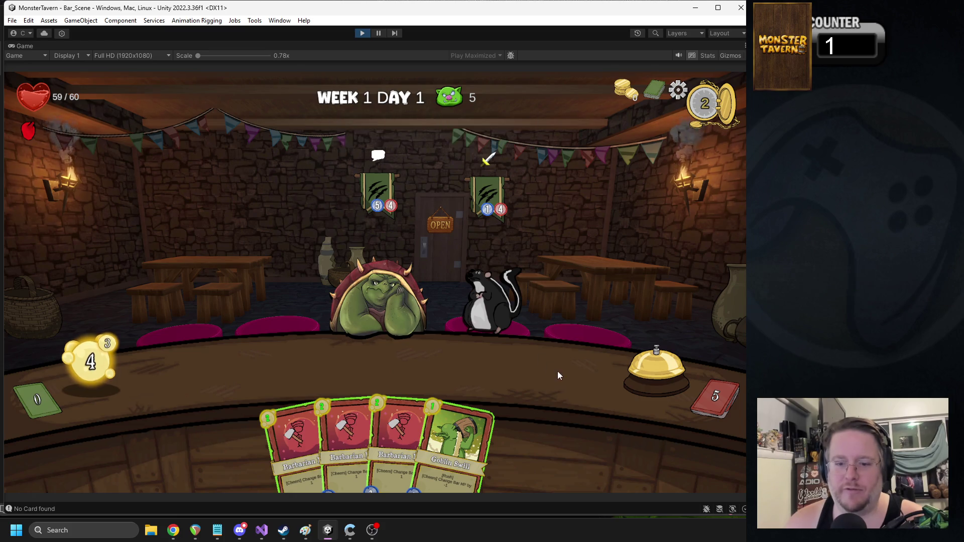
Step: End the turn, serve Barbarian Beer and Goblin Swill, try Box of Fireworks, then stop playing
click(665, 373)
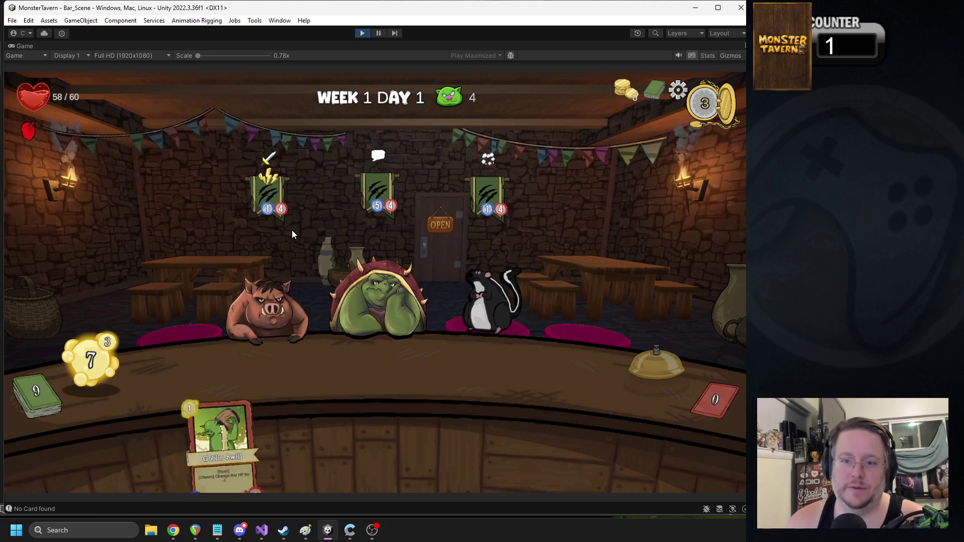
mouse_move(475, 423)
mouse_down()
mouse_move(272, 408)
mouse_move(301, 363)
mouse_up()
drag(376, 432, 388, 365)
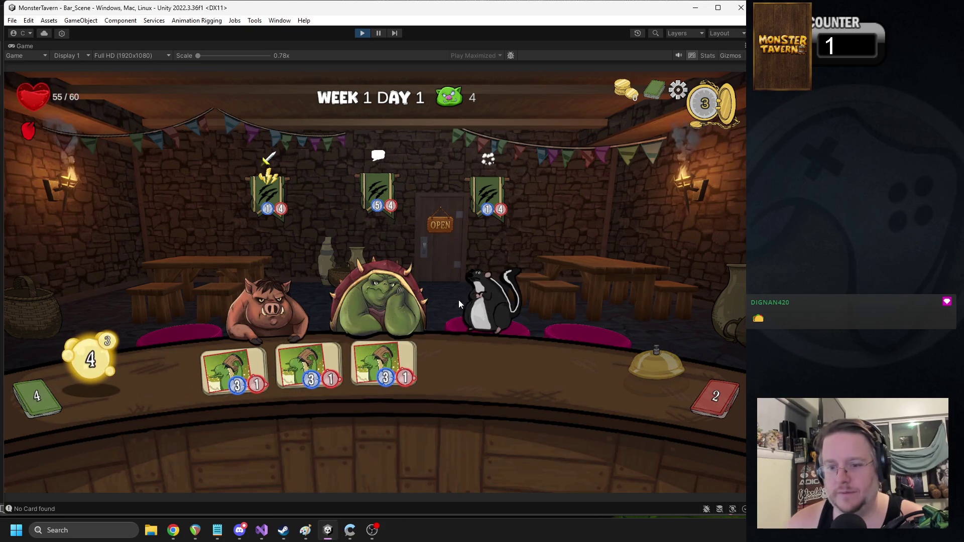
mouse_move(242, 373)
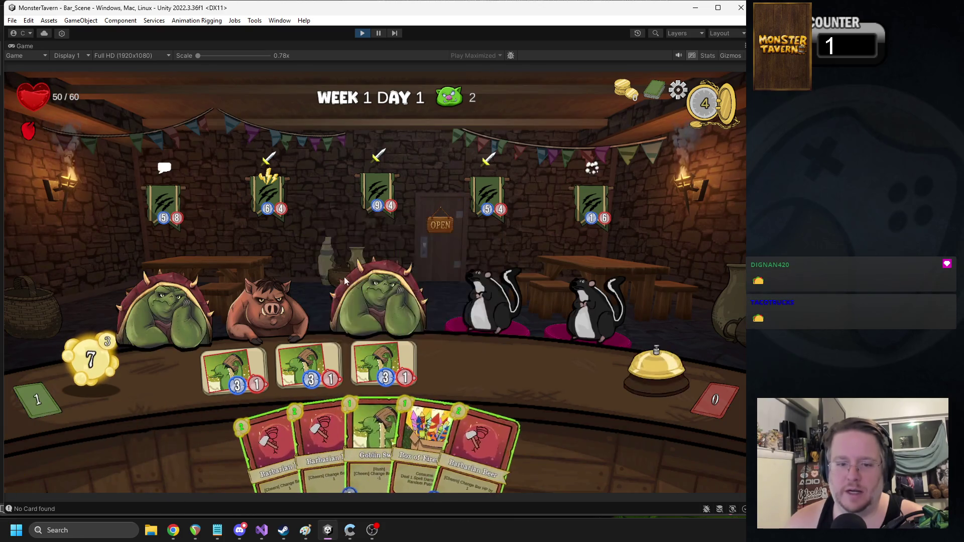
mouse_move(425, 447)
mouse_down()
mouse_move(489, 335)
mouse_move(436, 412)
mouse_move(447, 412)
mouse_move(386, 286)
mouse_up()
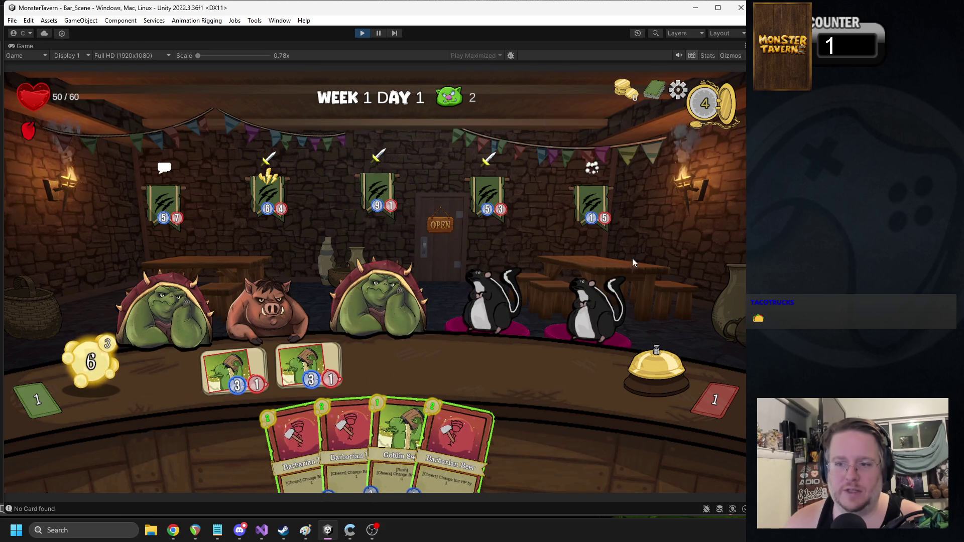
click(363, 33)
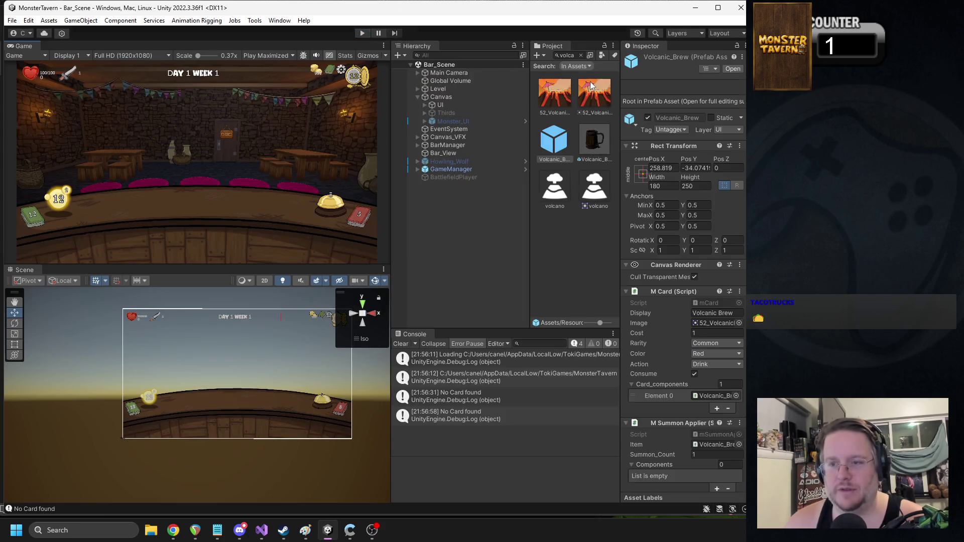
Step: Copy the Volcanic_Brew prefab's ID into its Card_ID field
click(585, 149)
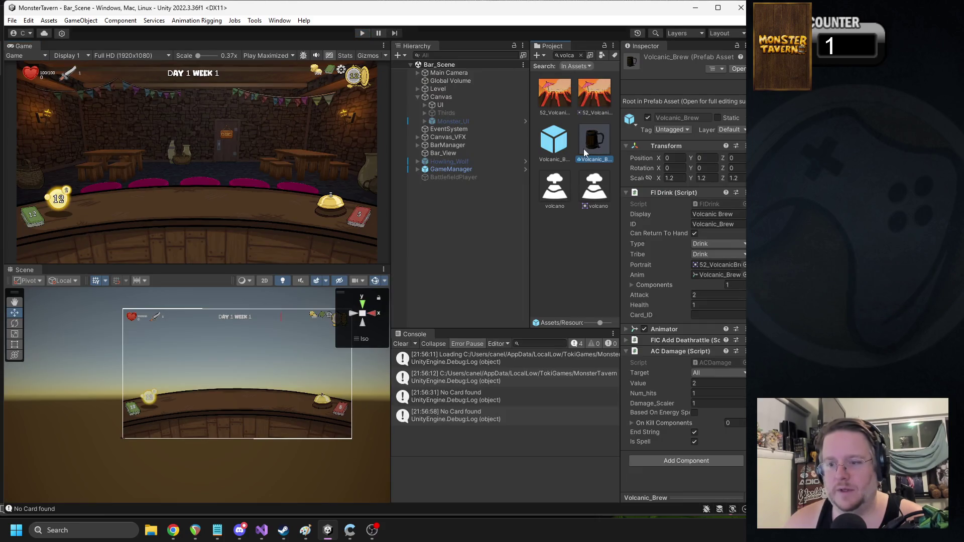
click(725, 224)
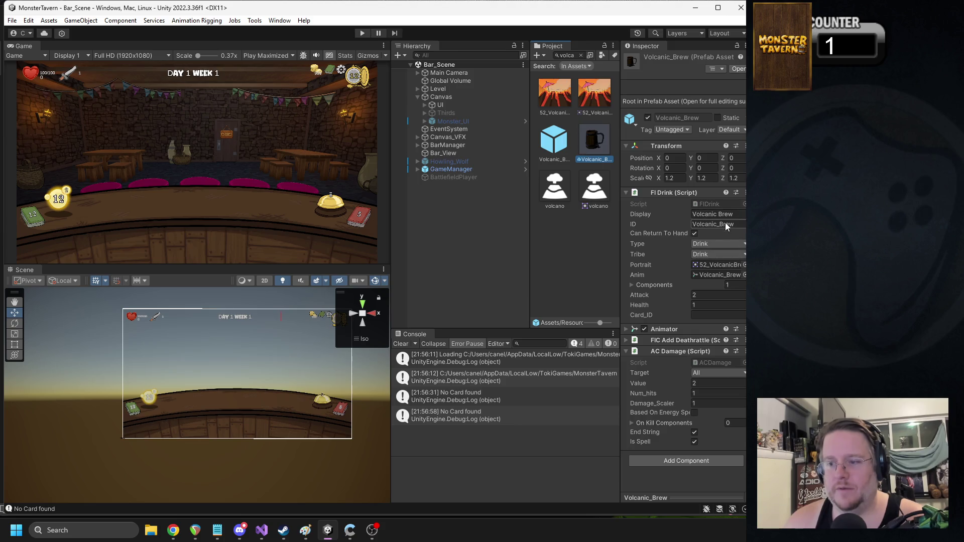
key(ctrl+c)
click(710, 316)
key(ctrl+v)
Step: Search 'goblin' and fill the Goblin_Swill prefab's empty field with its ID
click(577, 55)
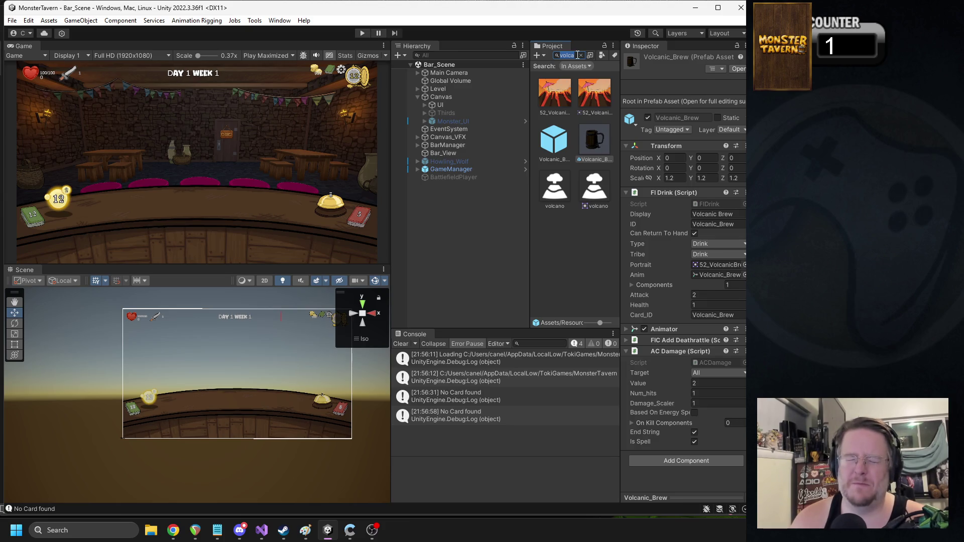
text(goblin)
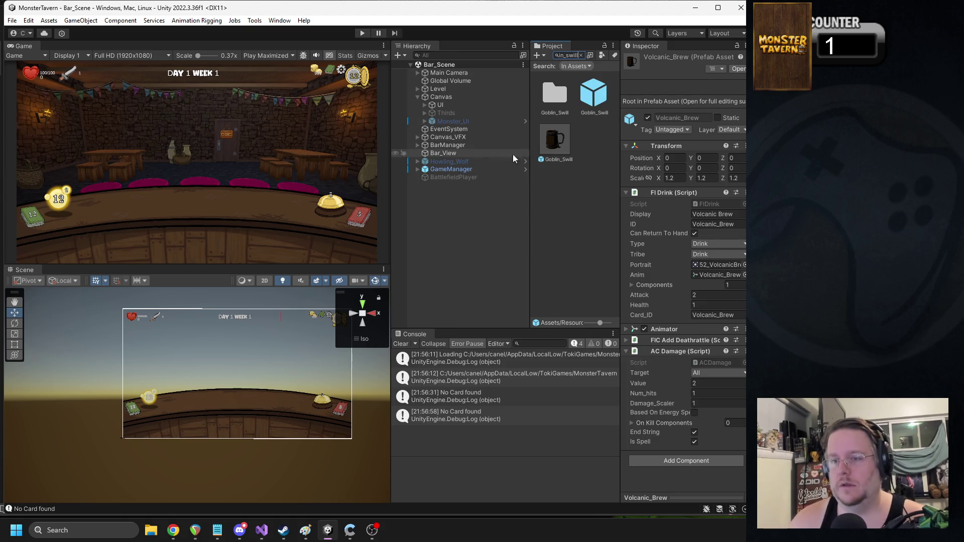
click(554, 141)
click(716, 226)
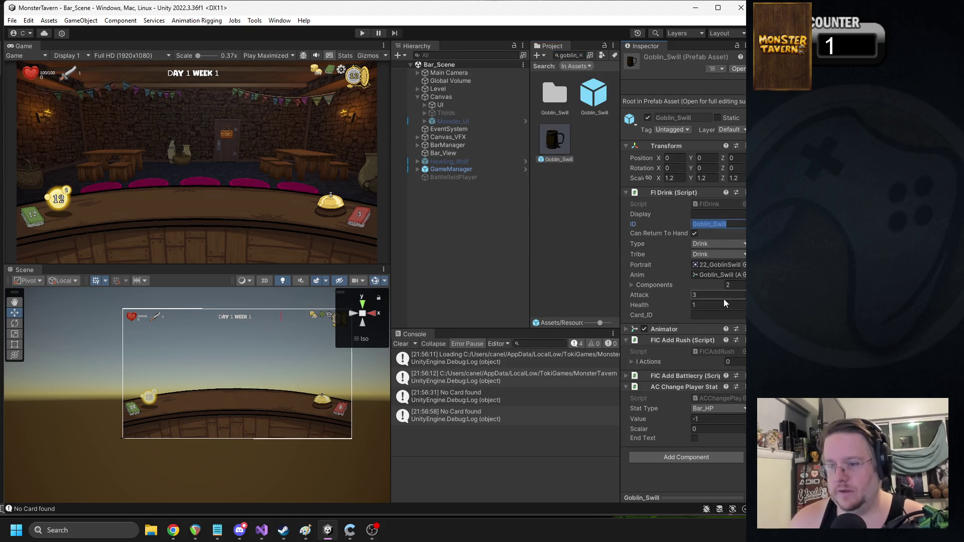
key(ctrl+v)
click(709, 216)
key(ctrl+v)
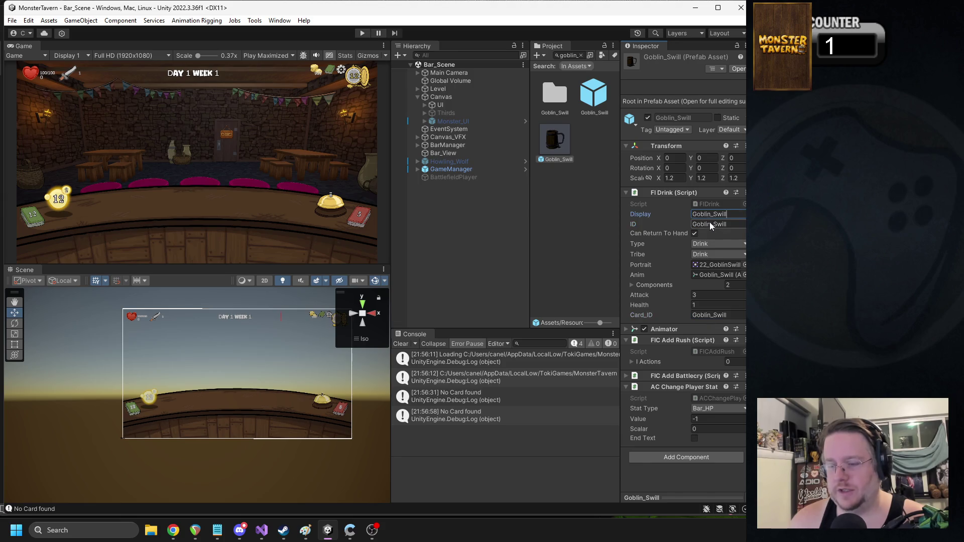
Step: Search 'goblin swill' and open AC Change Player Stat's script via Edit Script
click(564, 58)
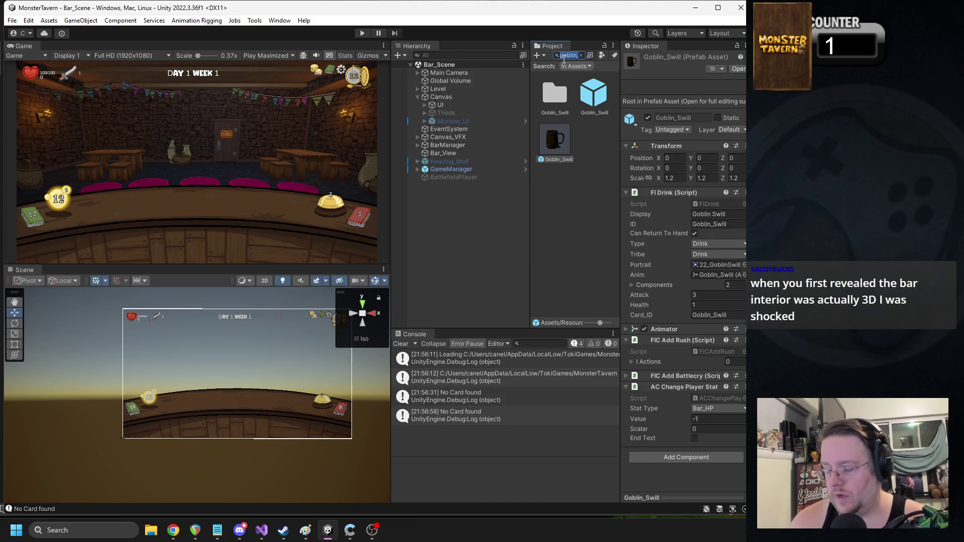
key(BackSpace)
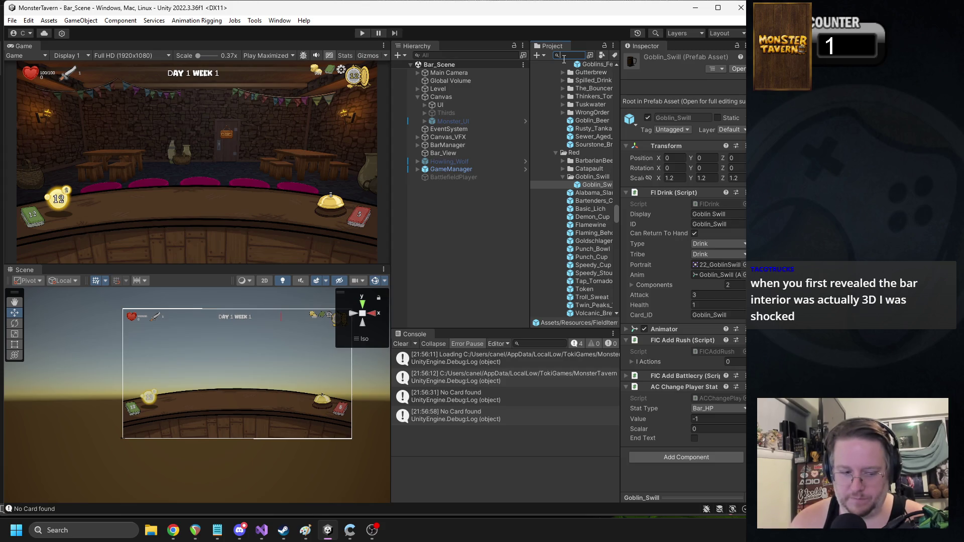
text(goblin swill)
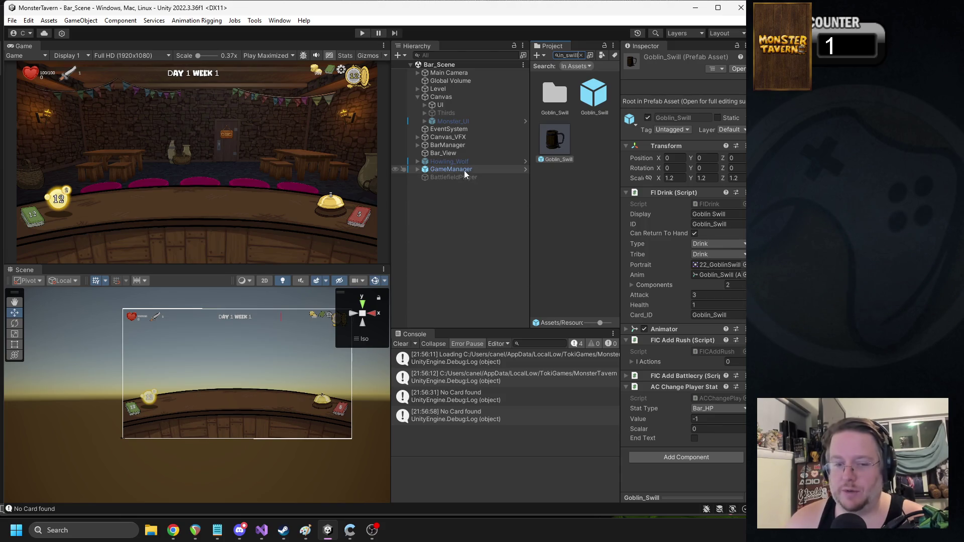
click(561, 145)
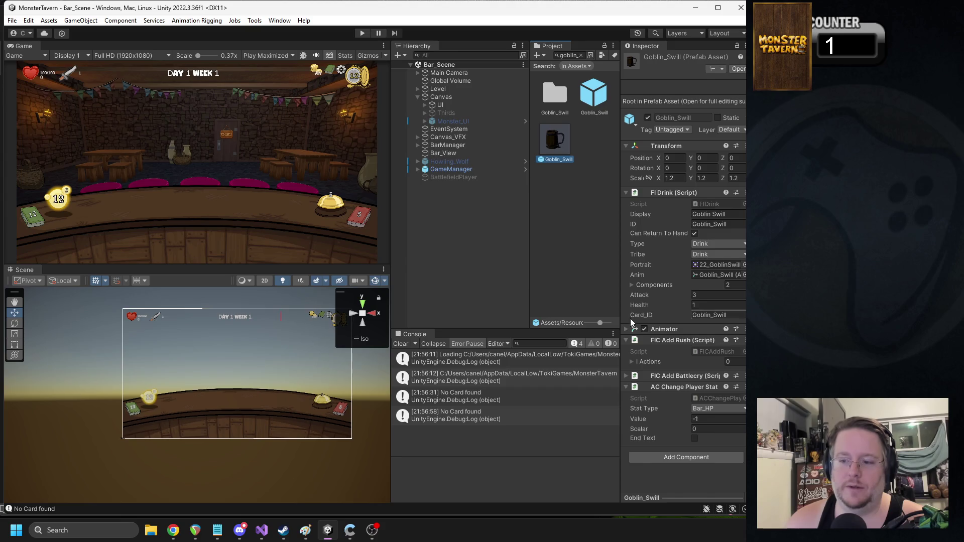
right_click(668, 387)
click(734, 505)
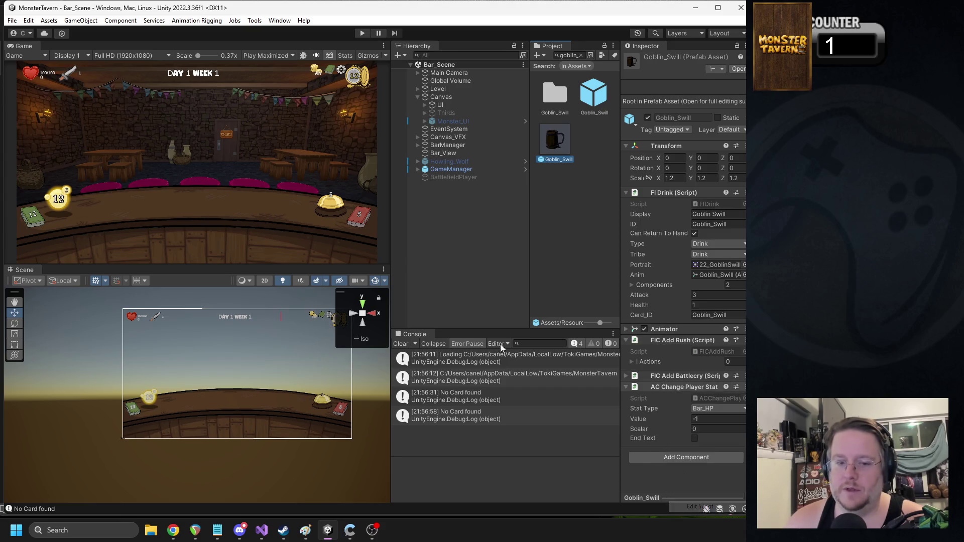
scroll(367, 266, down, 10)
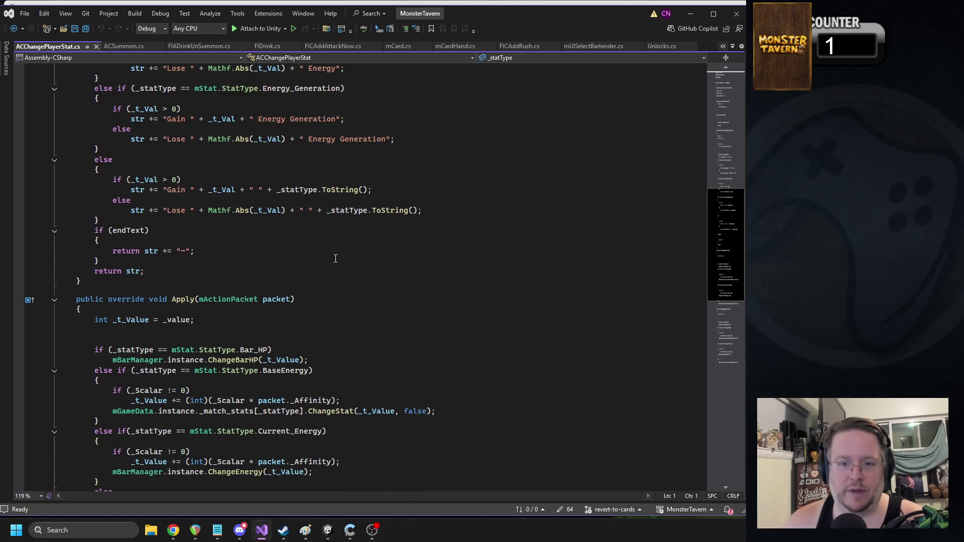
Step: Scroll through ACChangePlayerStat.cs to review the Energy Generation description code
scroll(267, 260, up, 2)
scroll(267, 261, up, 1)
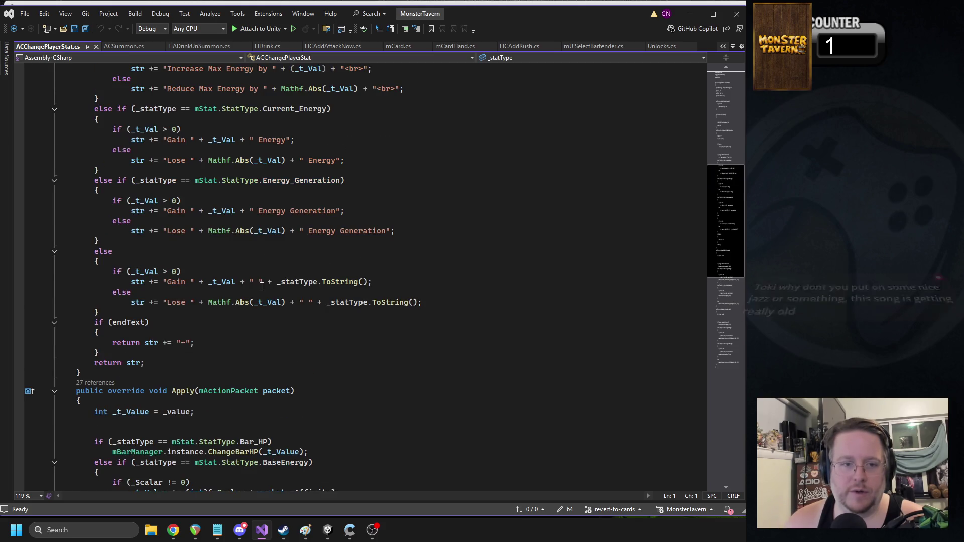
scroll(296, 225, up, 3)
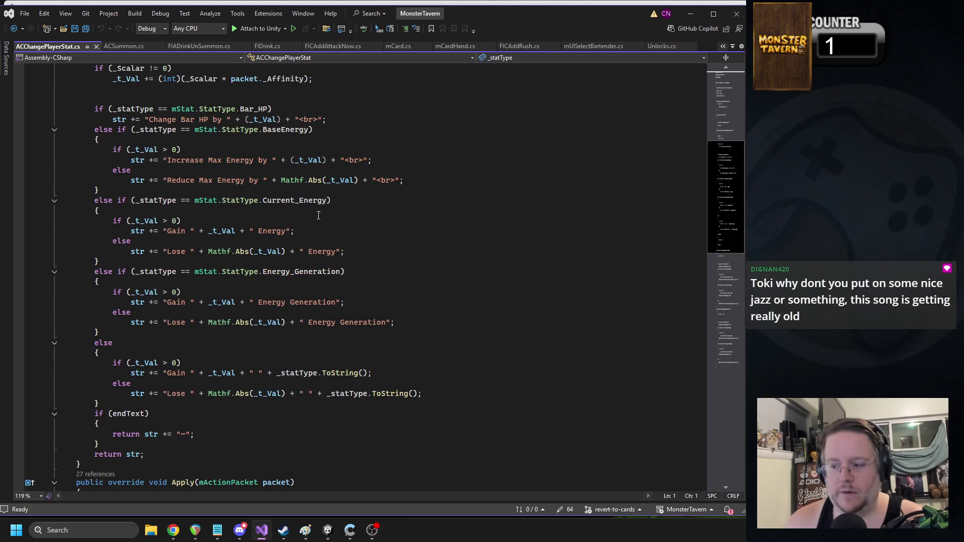
scroll(336, 234, down, 8)
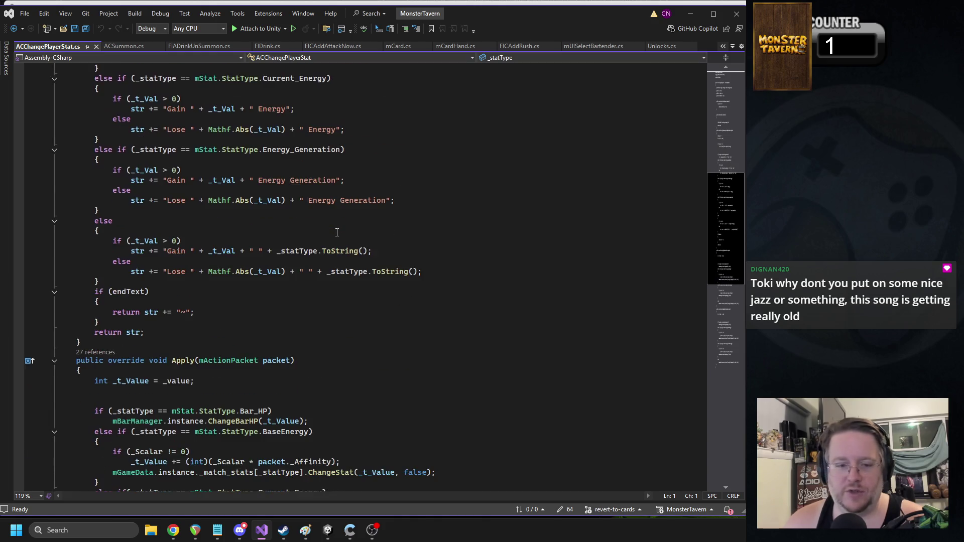
scroll(319, 230, up, 2)
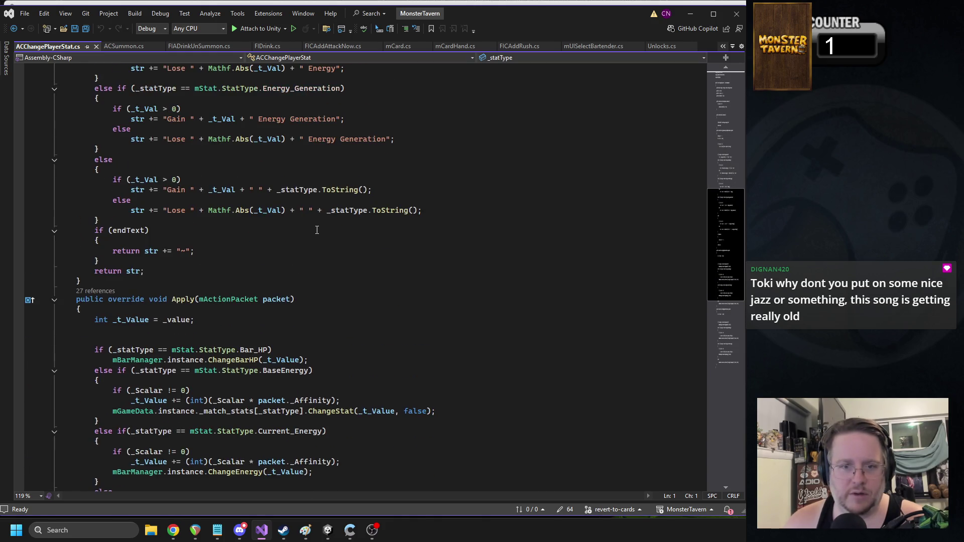
scroll(298, 212, up, 2)
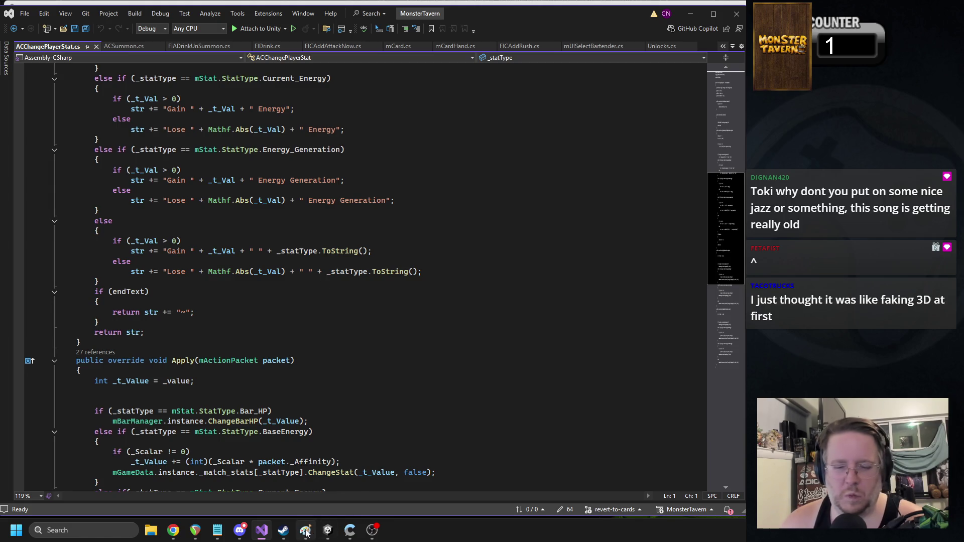
click(334, 532)
Step: Reopen the script, place the caret before 'Gain' on line 51, then start playtesting in Unity
click(741, 387)
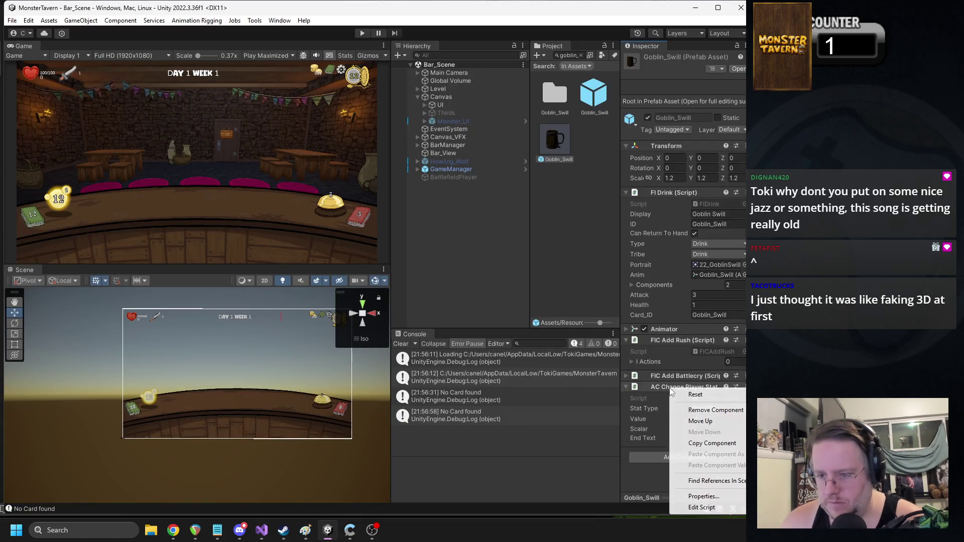
click(702, 508)
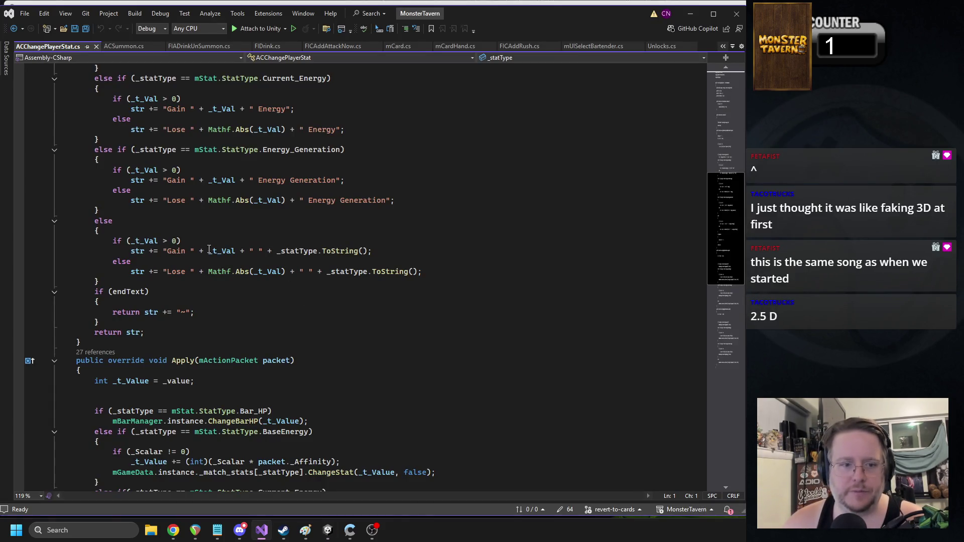
scroll(206, 285, up, 1)
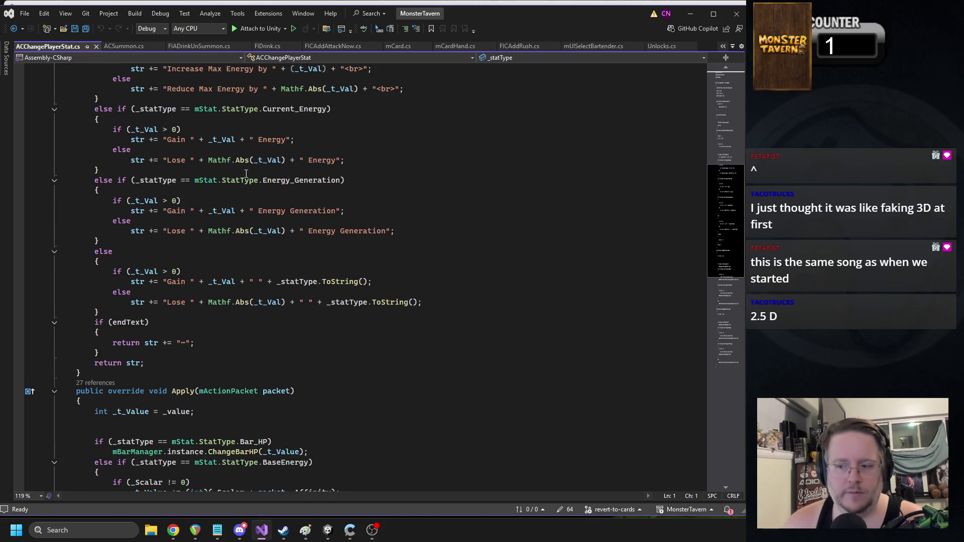
mouse_move(271, 177)
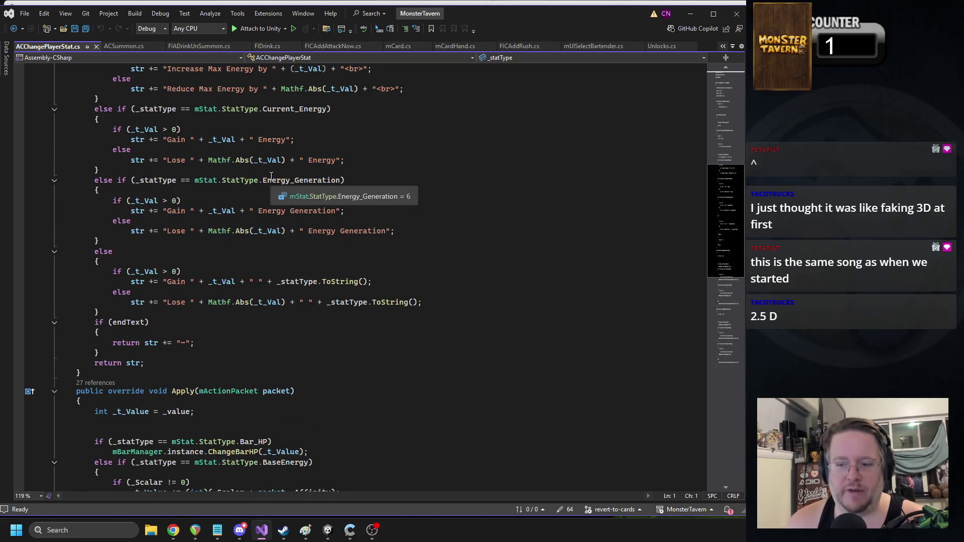
click(167, 212)
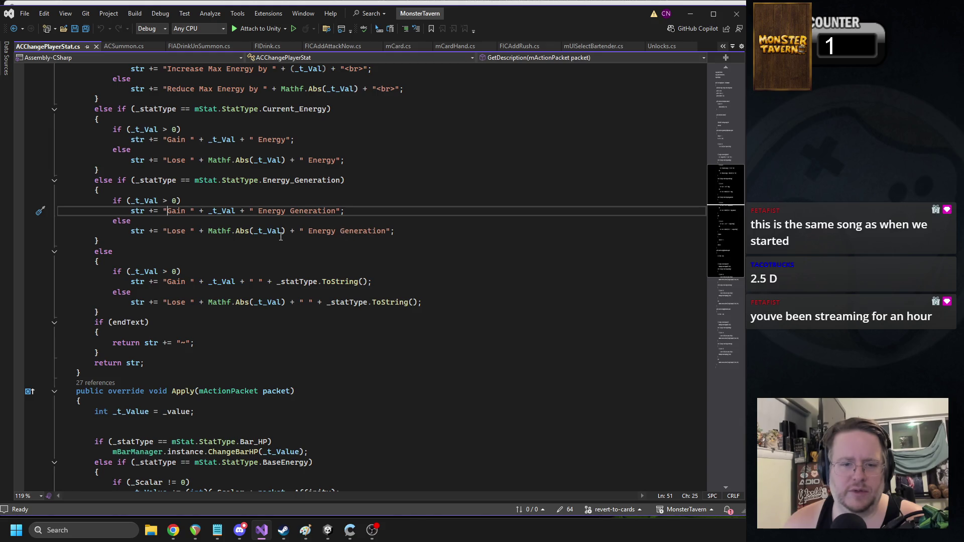
click(372, 530)
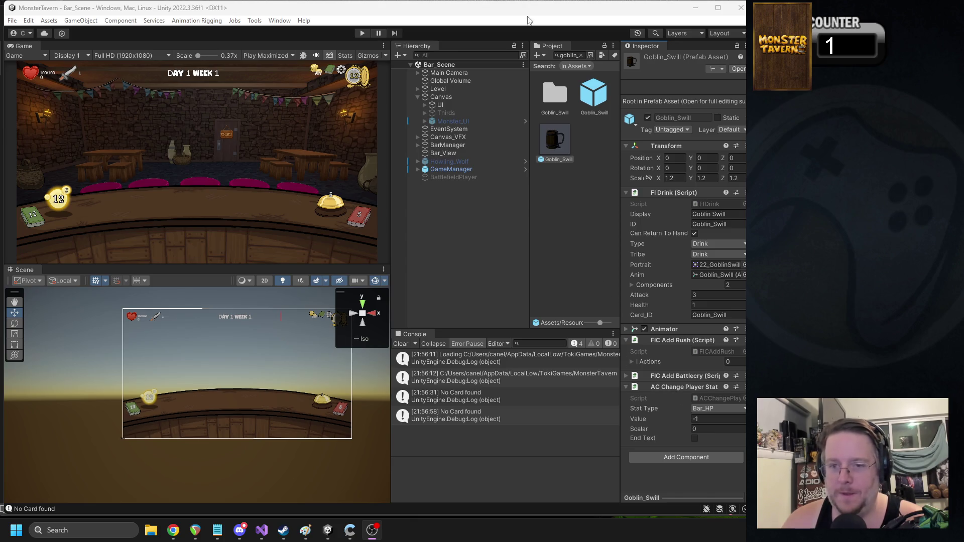
click(363, 33)
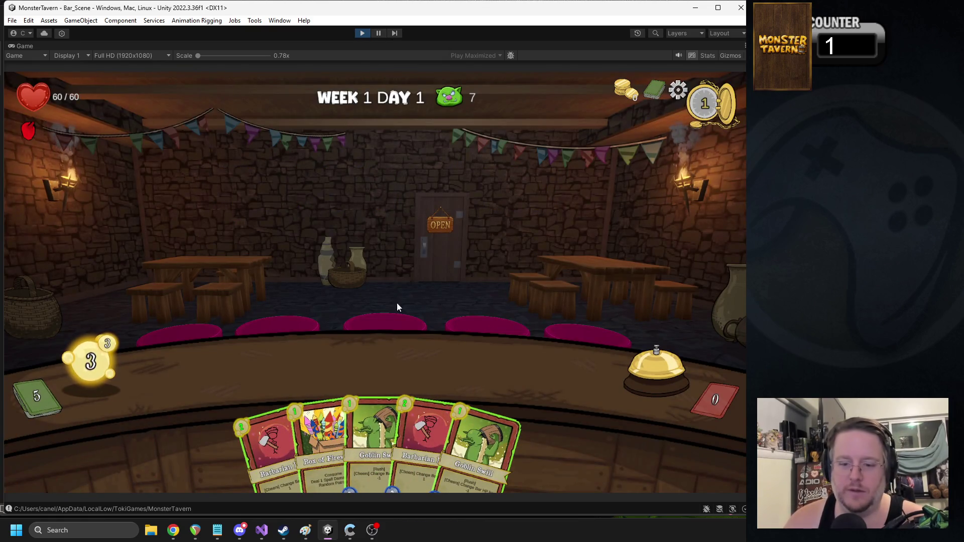
drag(376, 420, 257, 330)
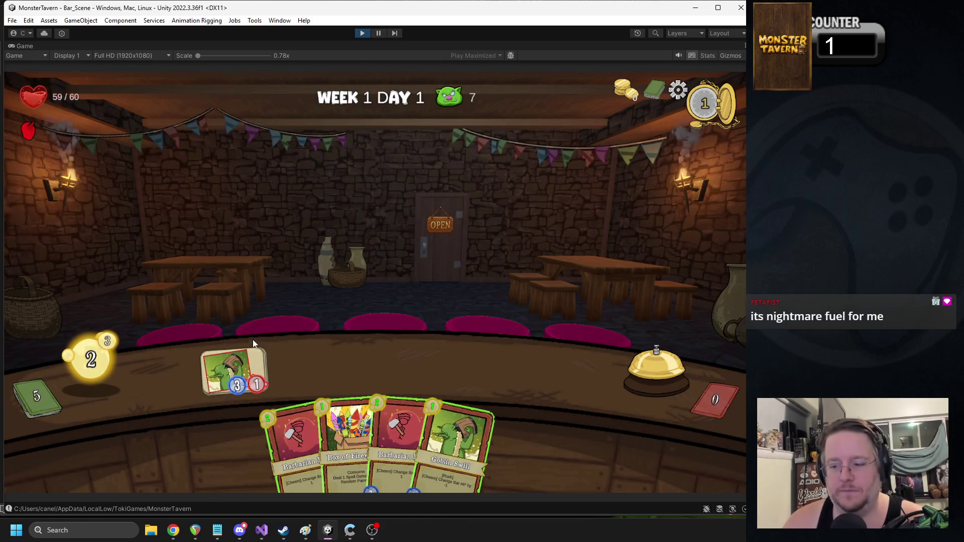
mouse_move(242, 357)
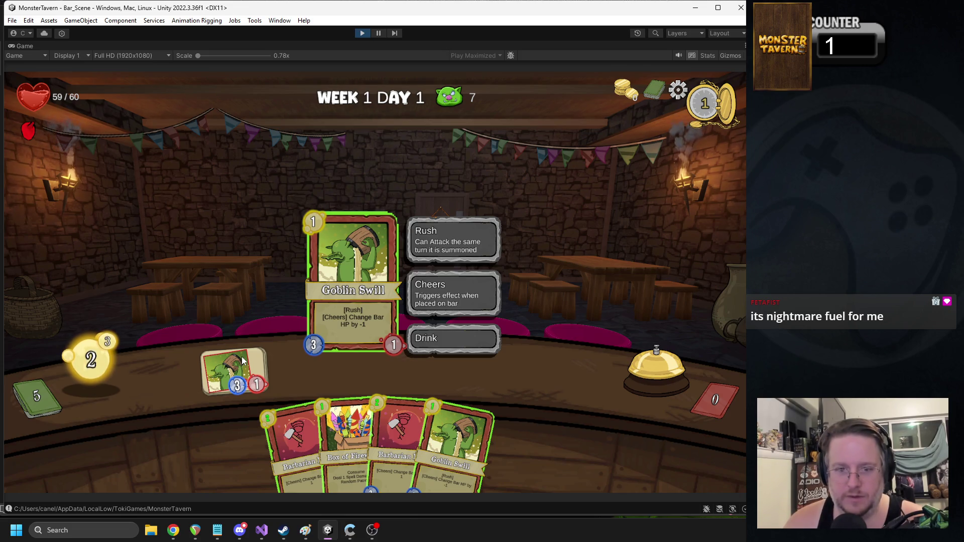
mouse_move(458, 459)
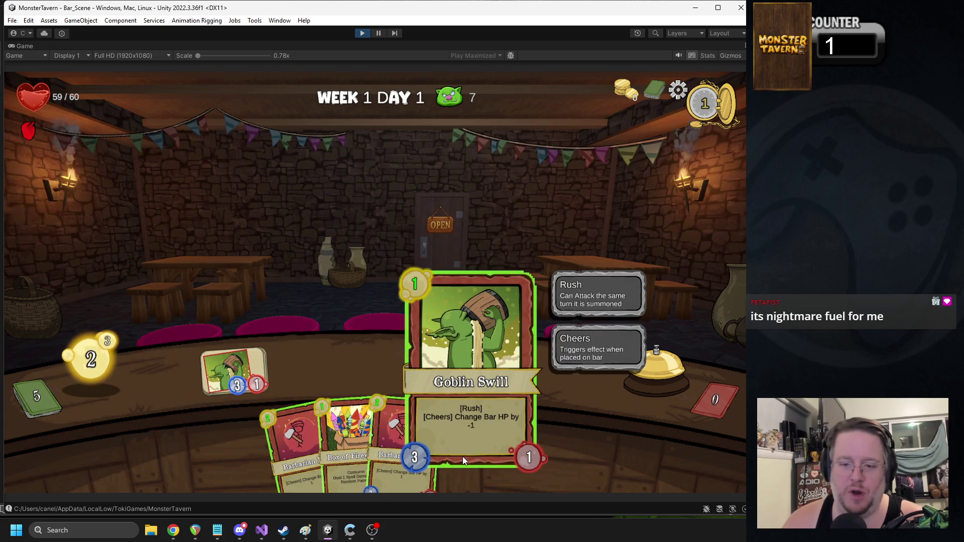
click(362, 33)
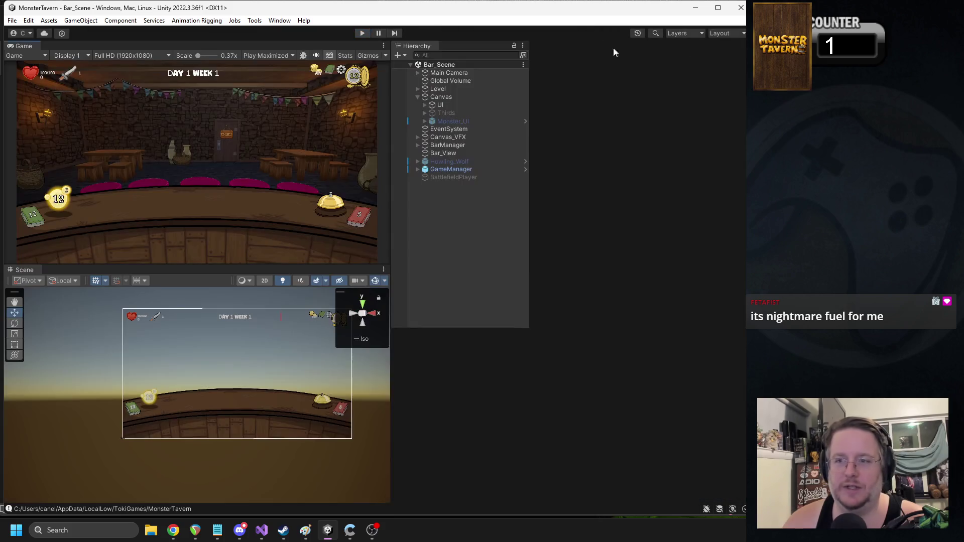
click(564, 56)
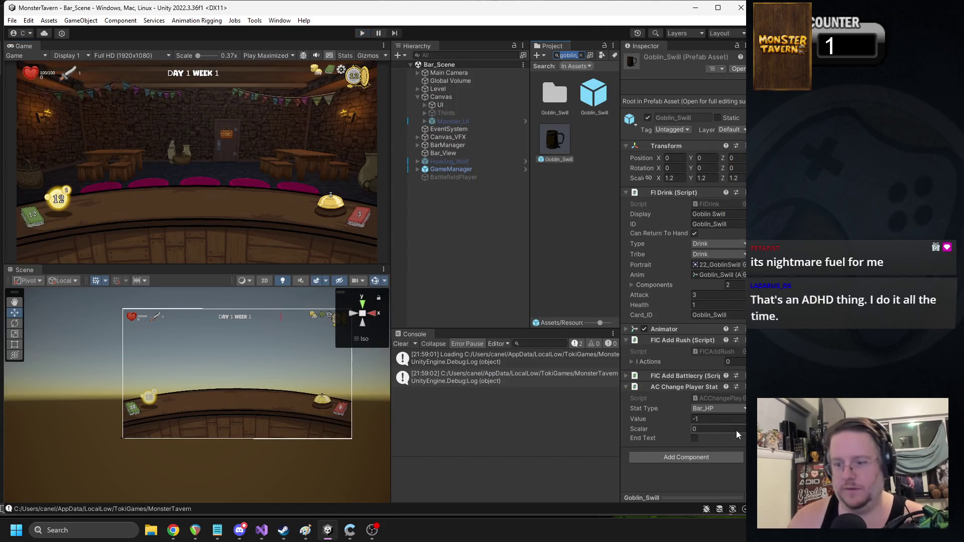
right_click(684, 388)
click(713, 509)
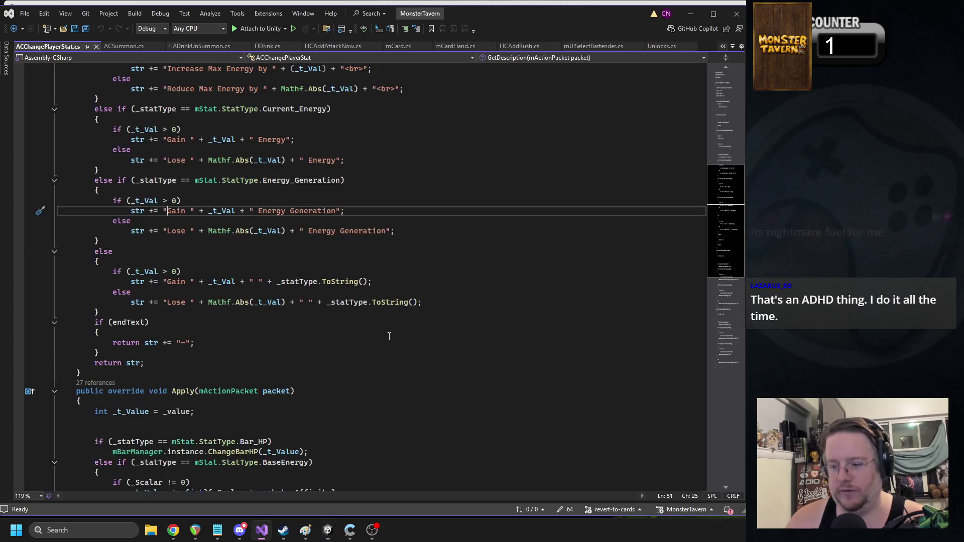
Step: Search the script for 'change' to locate the Change Bar HP description line
scroll(288, 252, up, 6)
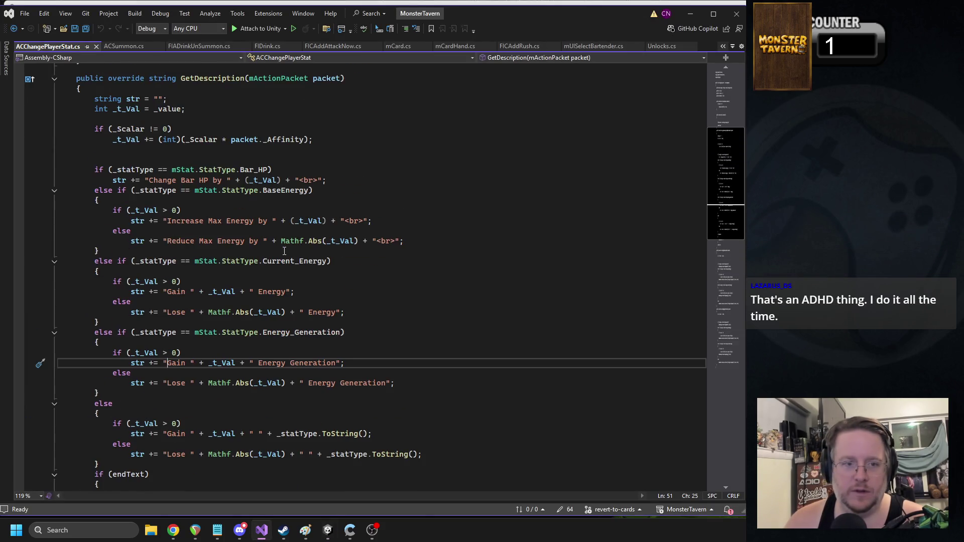
click(304, 210)
key(ctrl+f)
text(change)
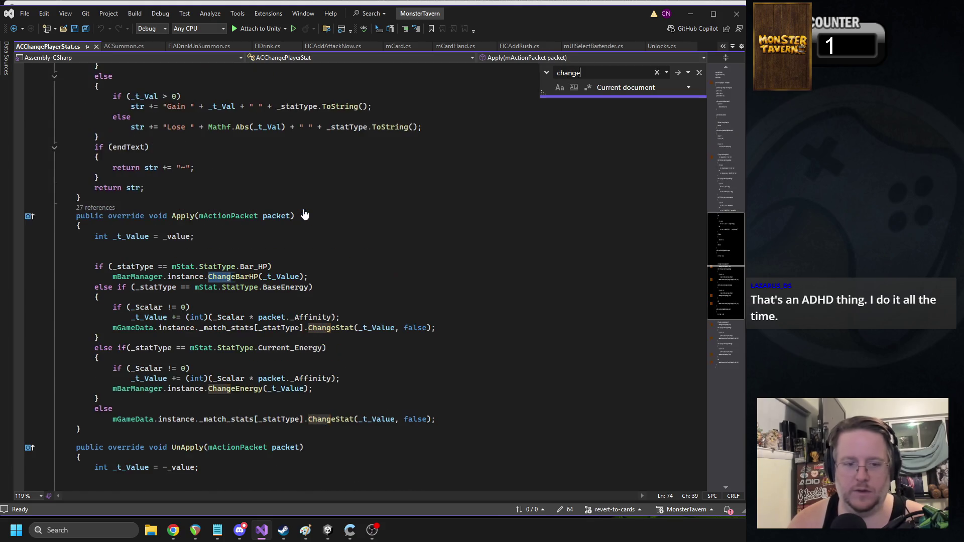
key(shift+Return)
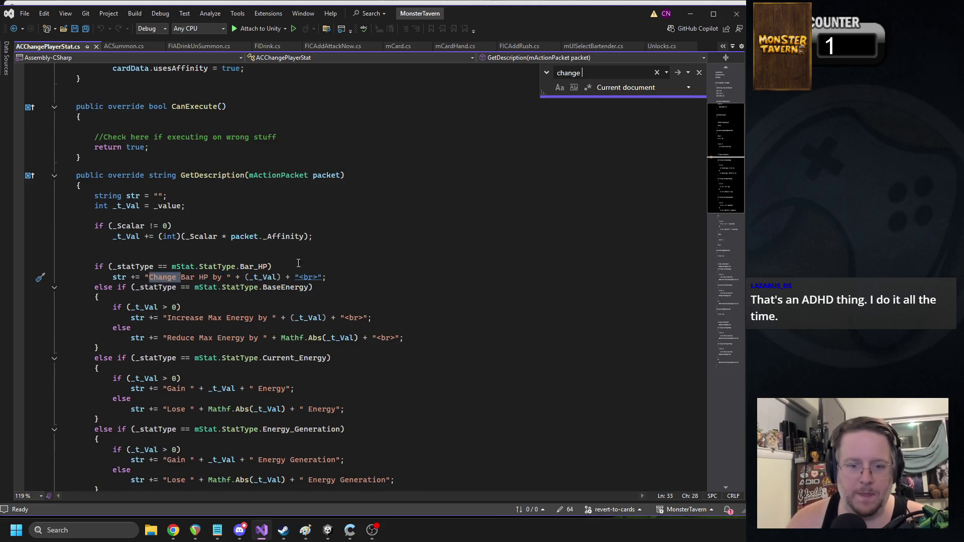
click(239, 277)
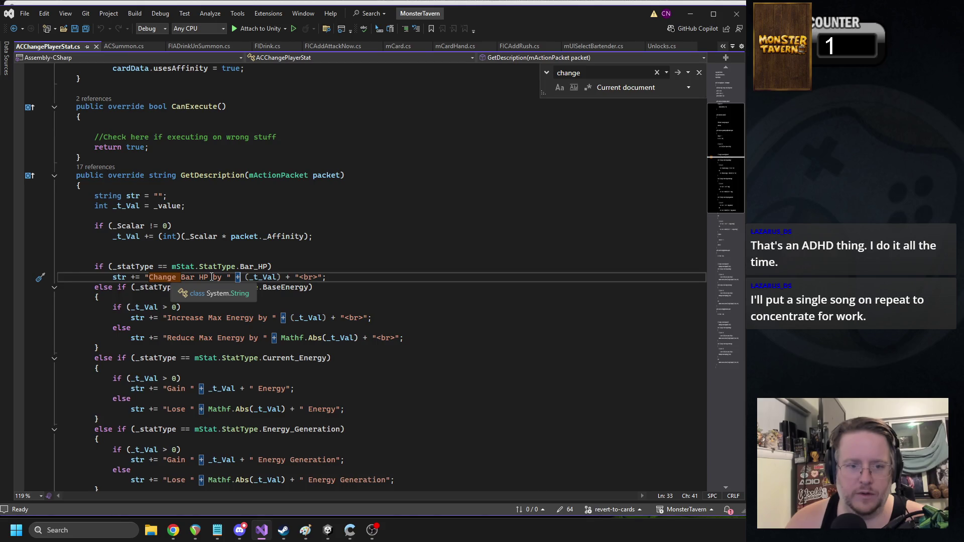
click(211, 277)
Step: Insert <nobr> before 'by' and </nobr> before '<br>', save, and return to Unity
key(Right)
text(<nobr>)
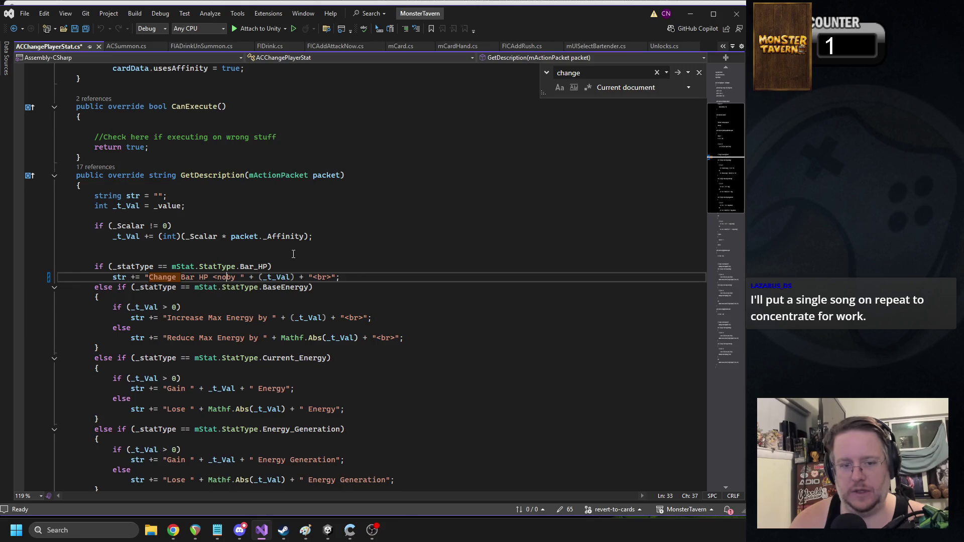
key(shift+Left)
key(shift+Left)
key(shift+Left)
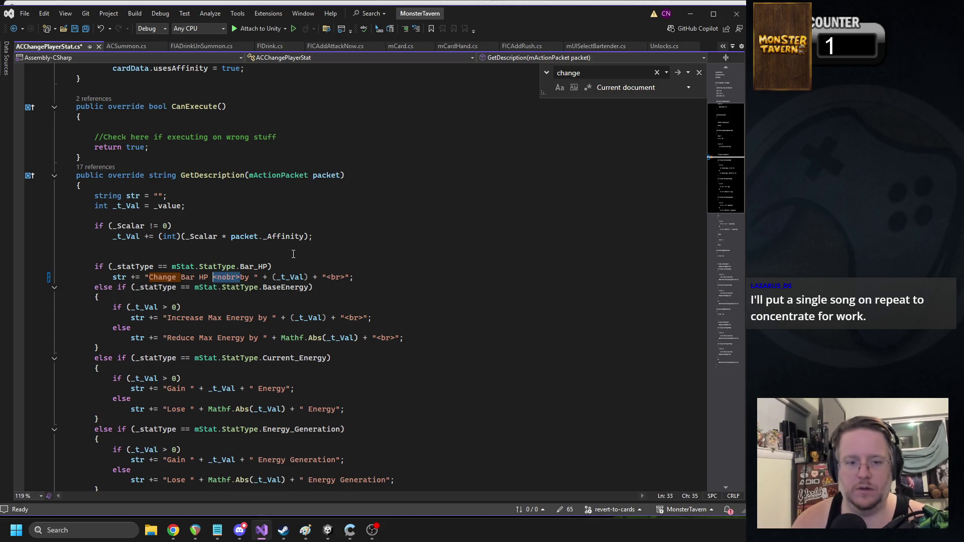
key(ctrl+c)
click(354, 277)
key(ctrl+v)
text(/)
key(ctrl+s)
click(328, 531)
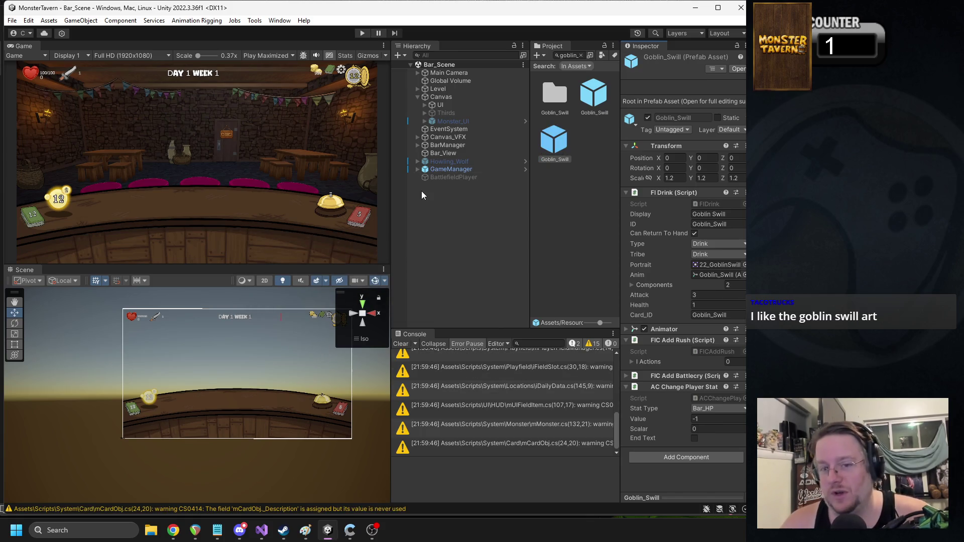
click(363, 33)
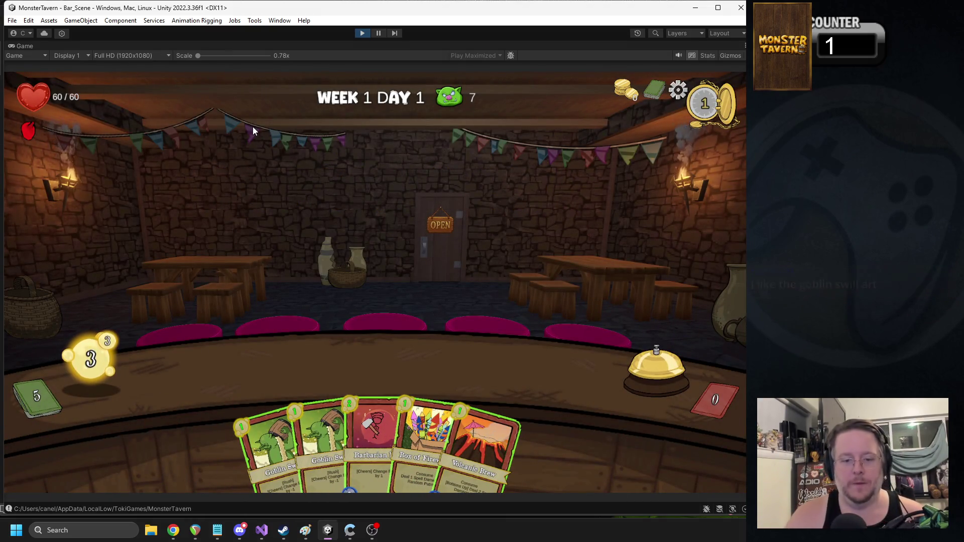
mouse_move(294, 449)
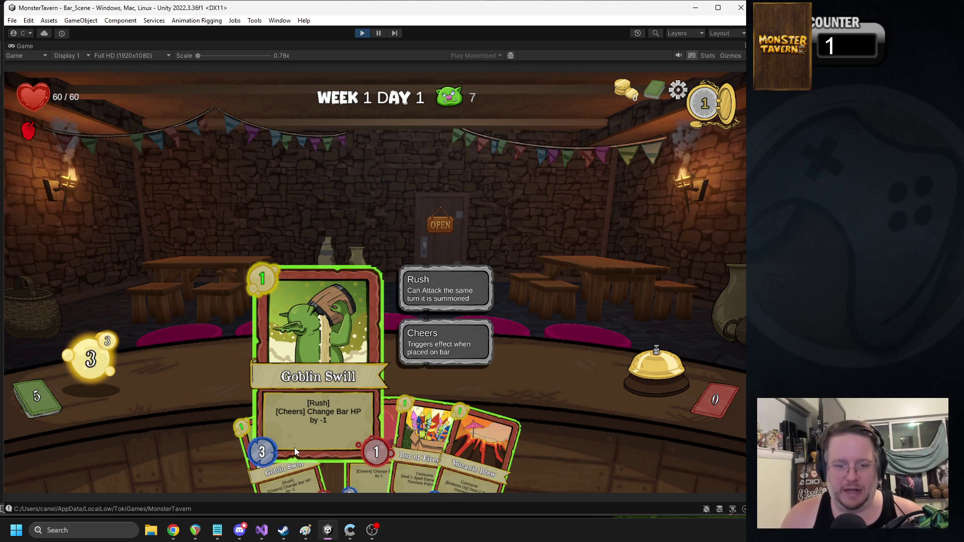
mouse_move(486, 468)
mouse_down()
mouse_move(260, 348)
mouse_move(254, 354)
mouse_up()
mouse_move(295, 447)
mouse_down()
mouse_move(315, 356)
mouse_move(309, 364)
mouse_up()
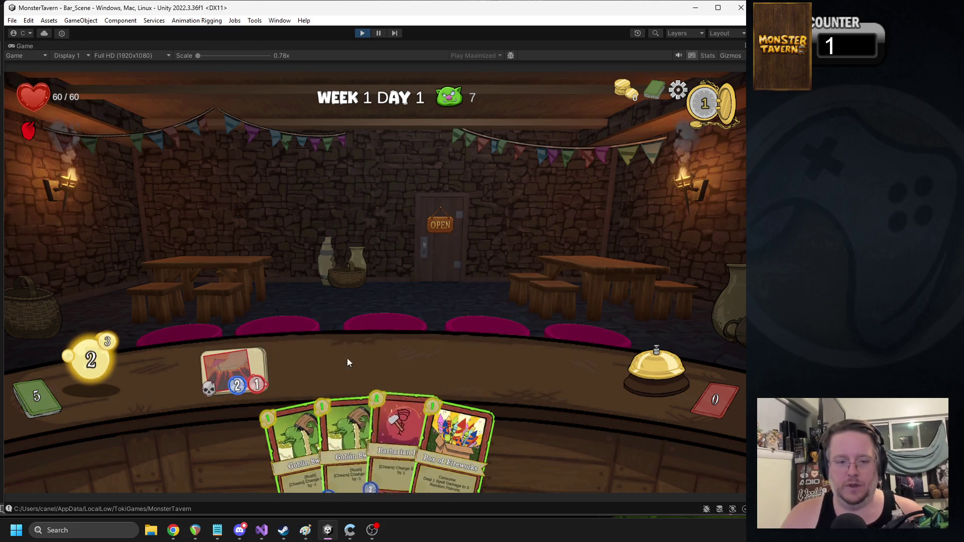
click(639, 366)
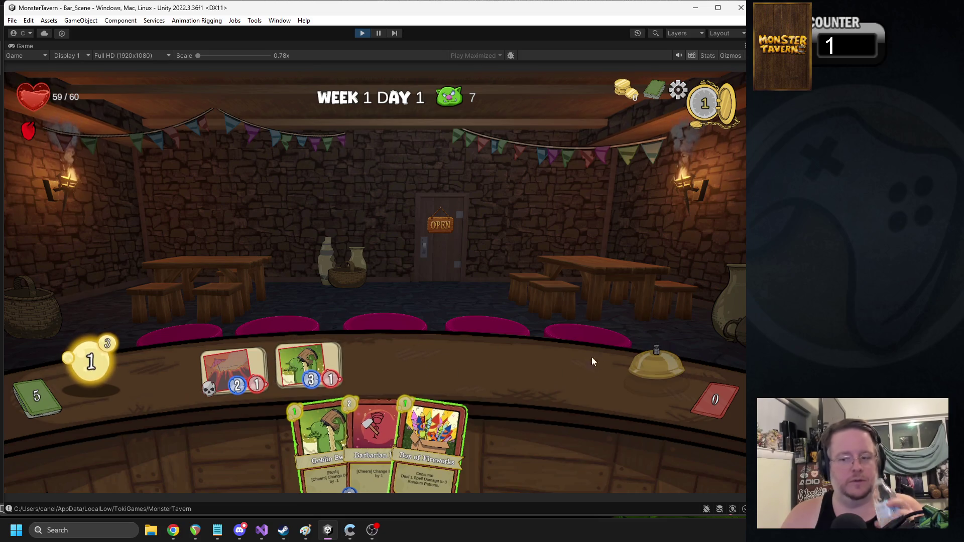
mouse_move(308, 365)
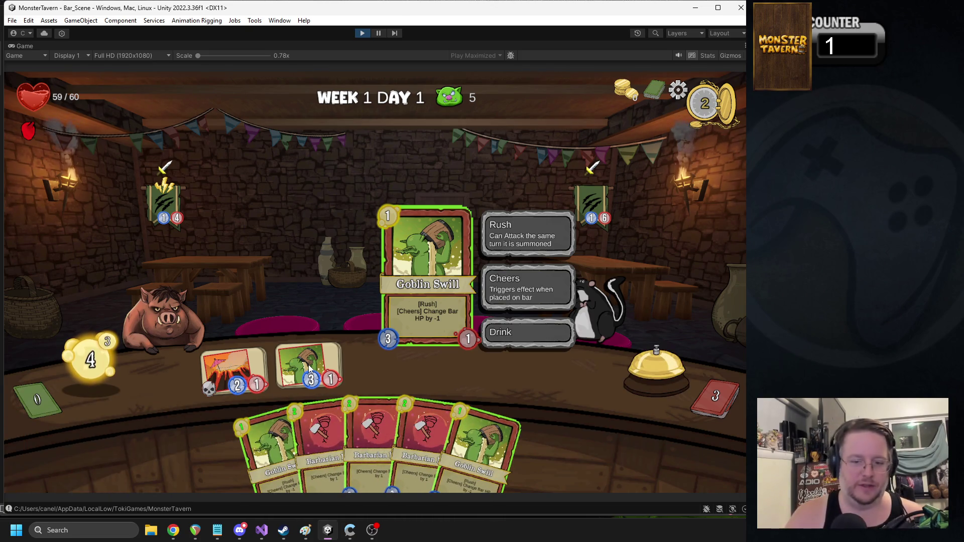
mouse_move(227, 373)
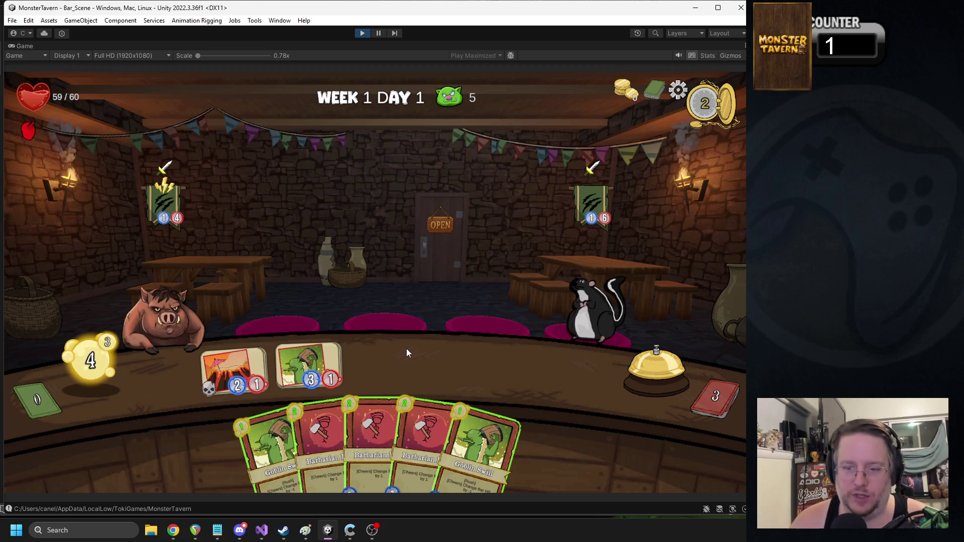
drag(472, 437, 395, 352)
drag(442, 437, 449, 366)
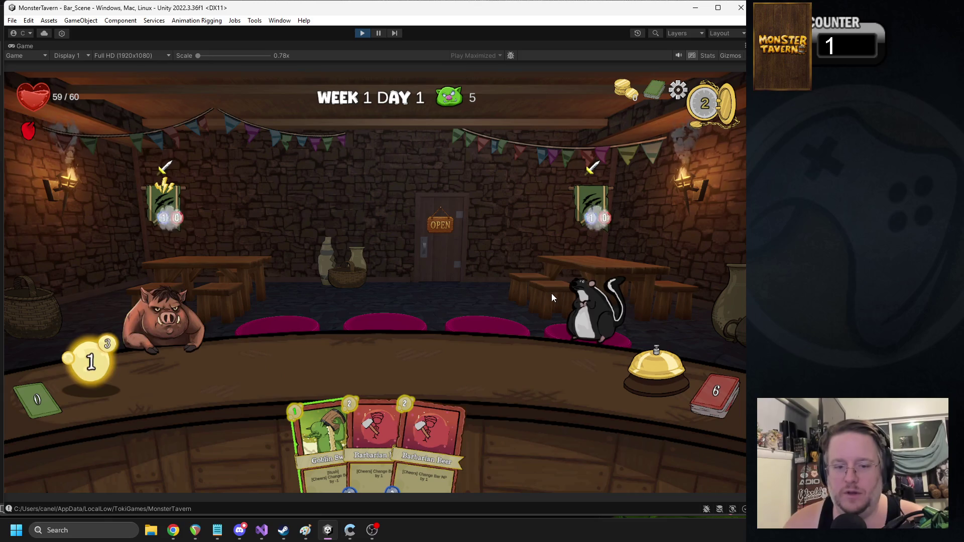
drag(315, 423, 295, 365)
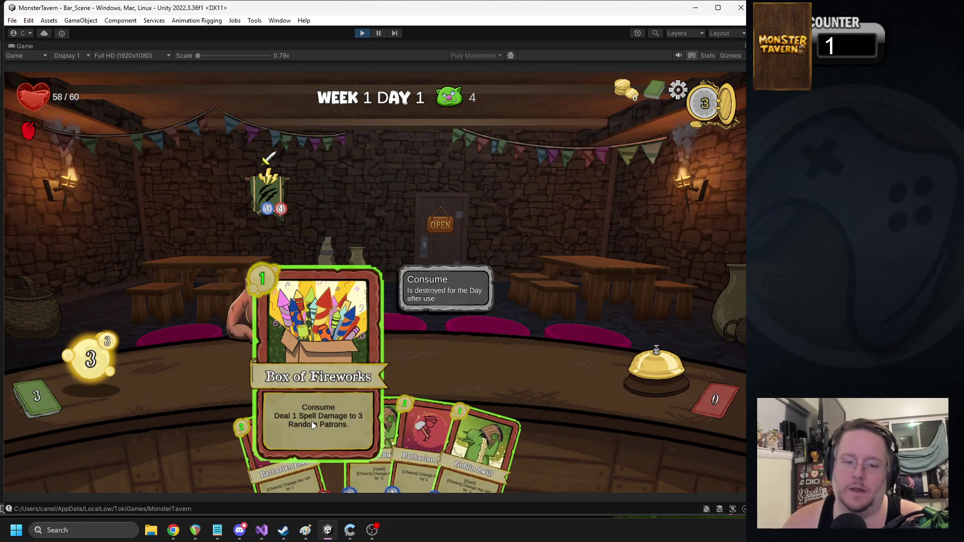
drag(312, 424, 495, 256)
drag(309, 364, 264, 294)
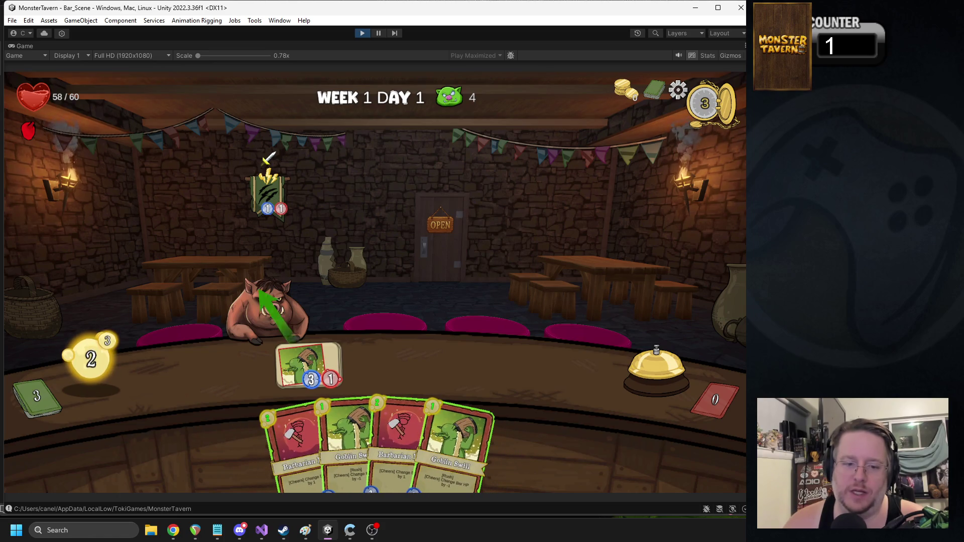
click(362, 34)
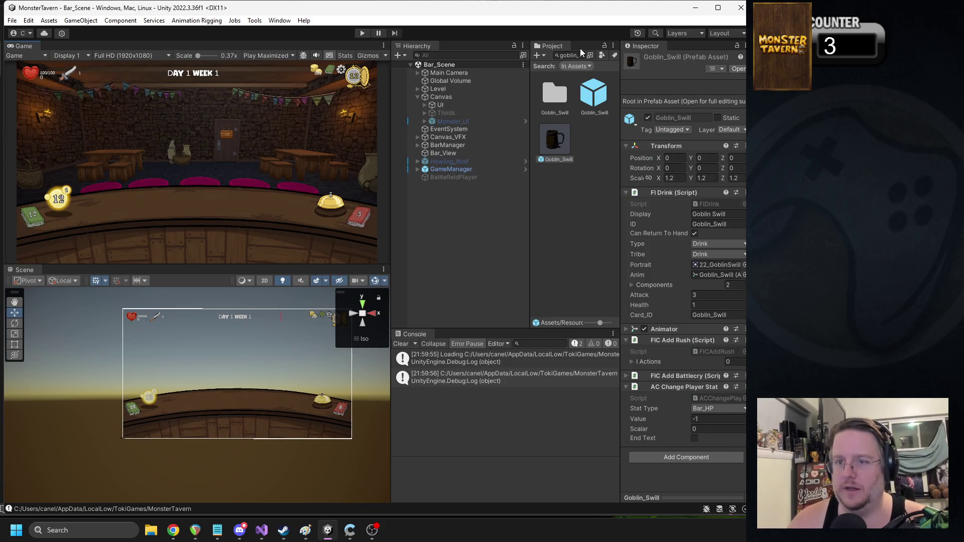
Step: Search 'barb', inspect the Barbarian_Beer drink prefab, and enter play mode
text(barb)
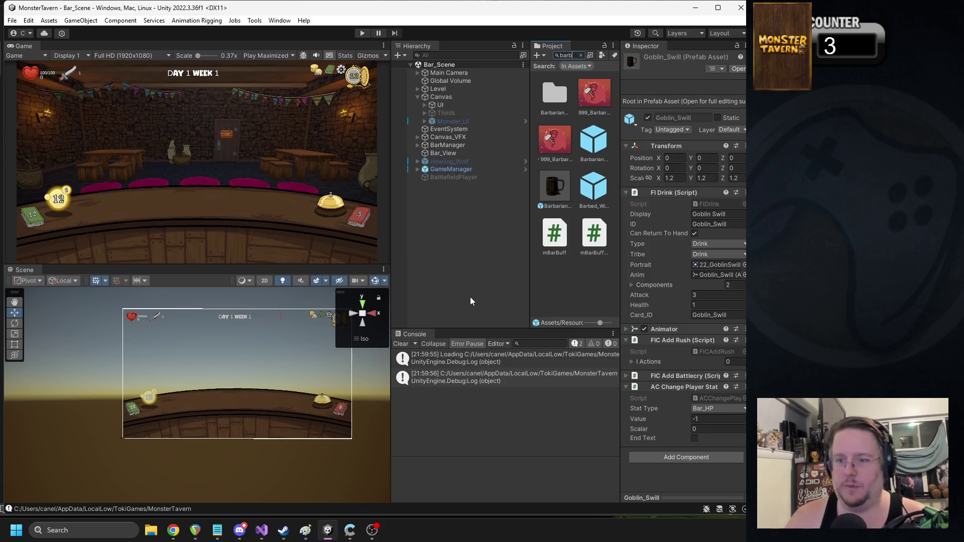
click(607, 206)
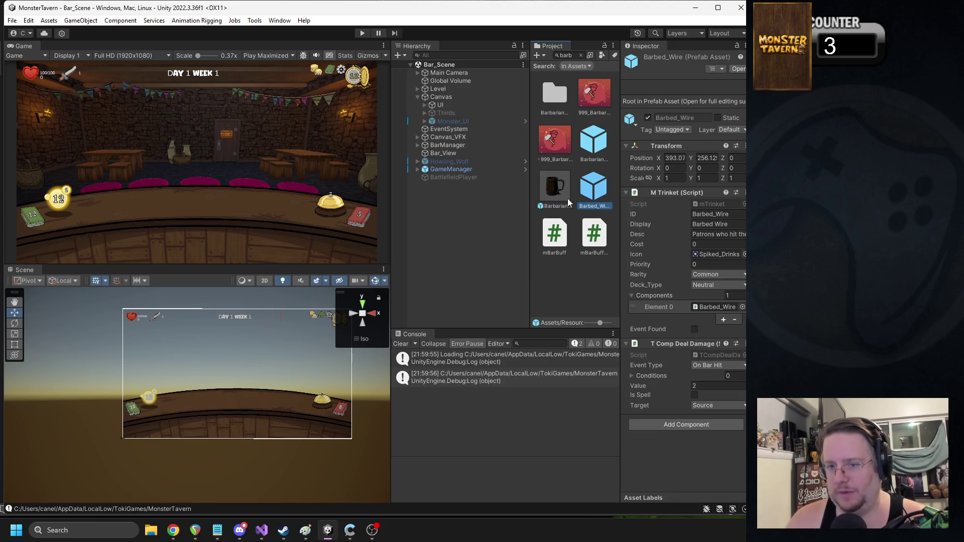
click(556, 189)
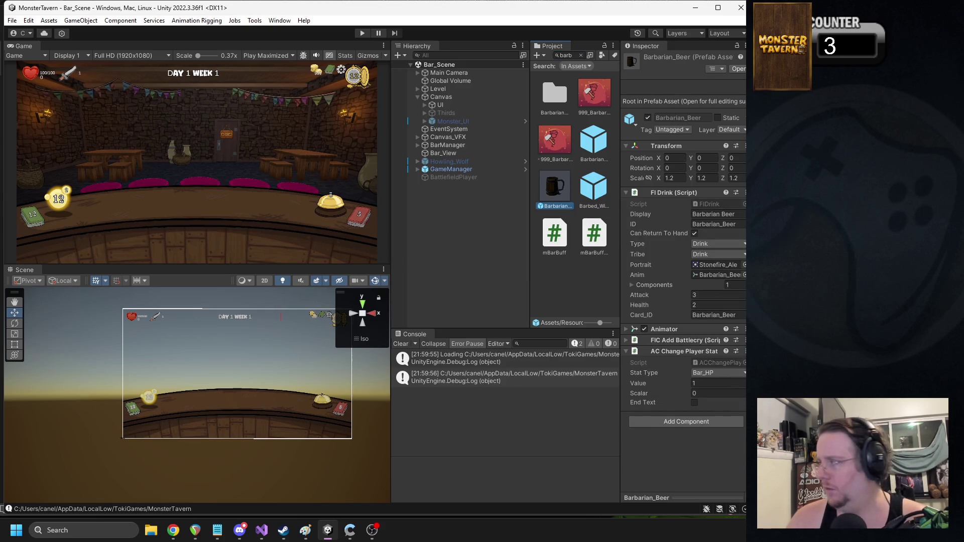
key(alt+Tab)
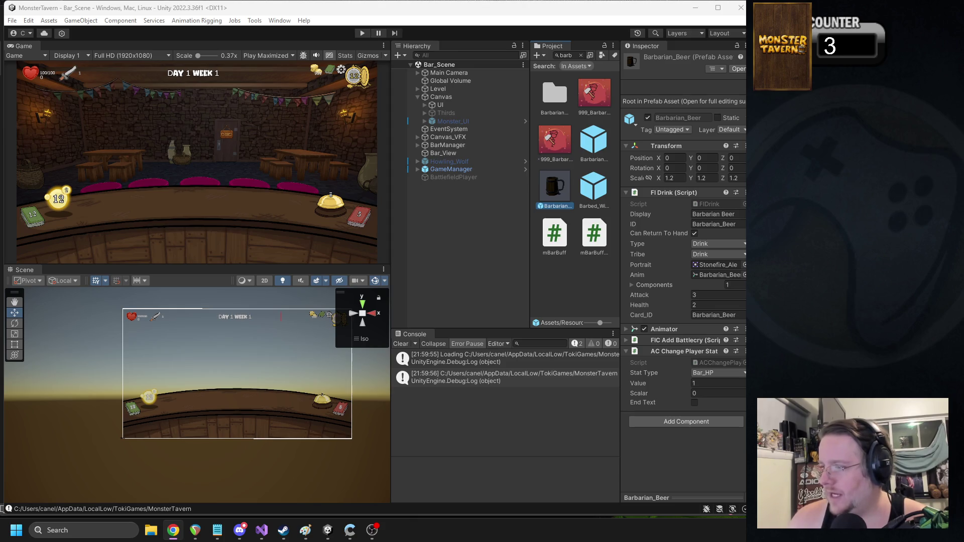
click(363, 33)
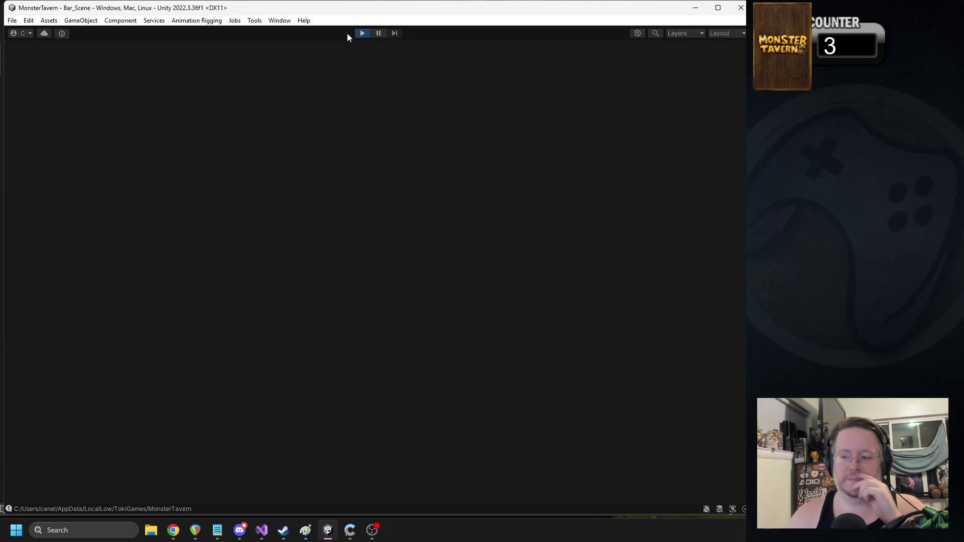
Step: Return to the main menu and begin a new run on the Gutterpunk level
key(Escape)
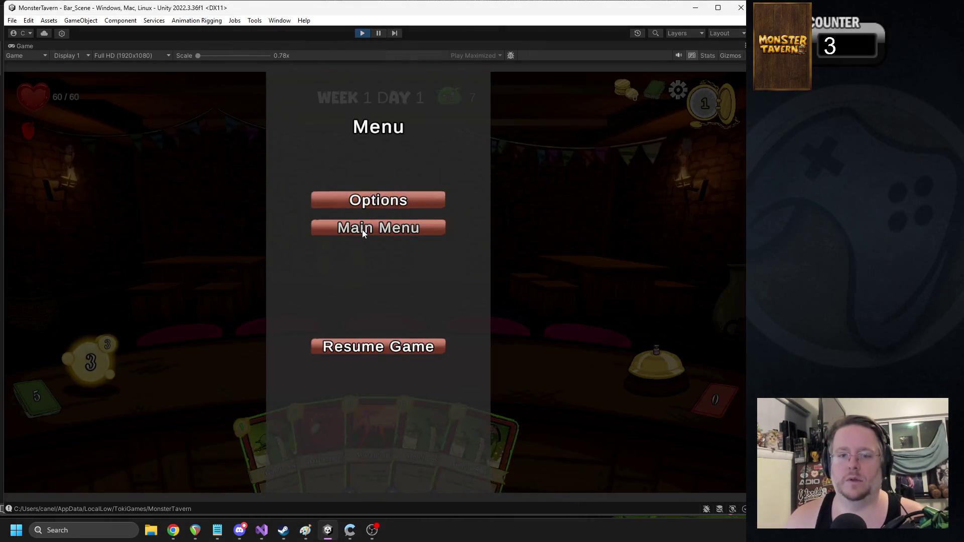
click(363, 229)
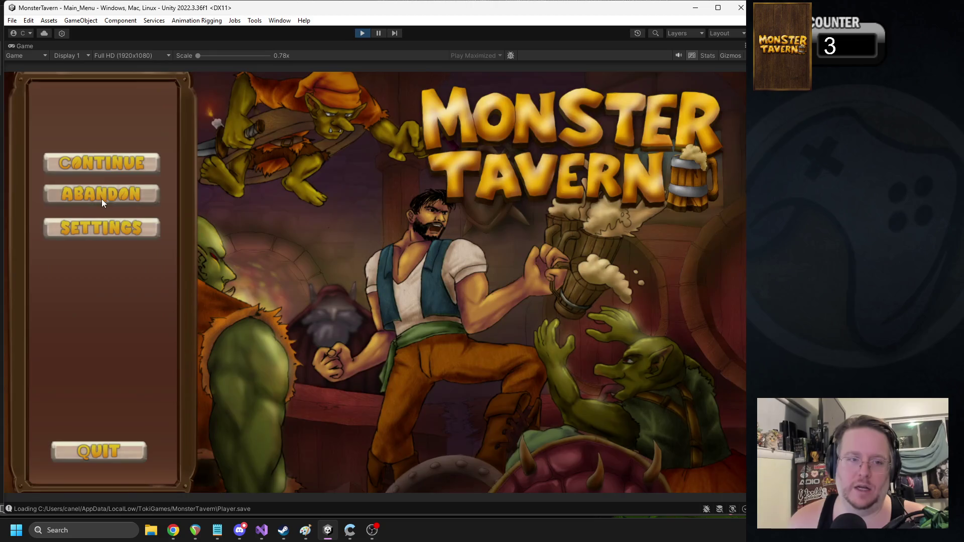
click(101, 197)
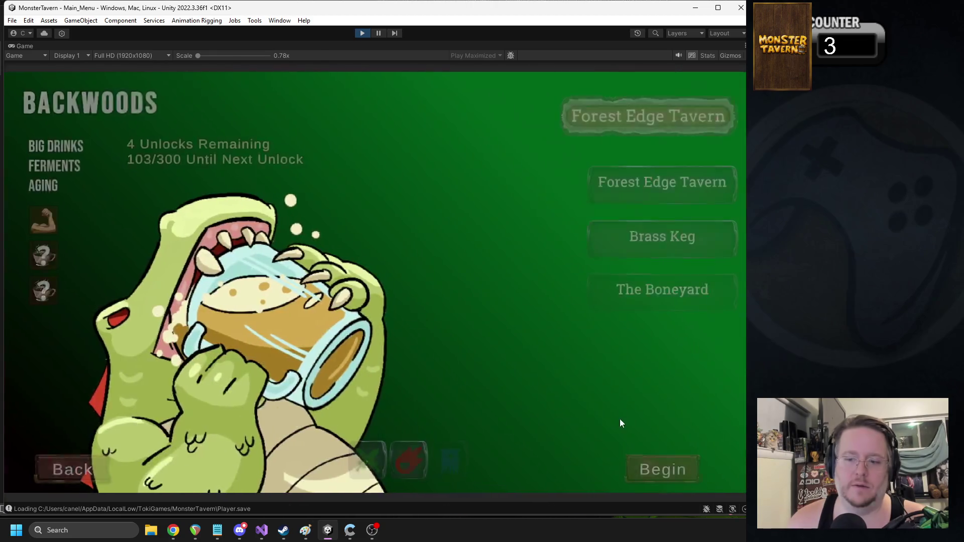
click(429, 455)
click(667, 470)
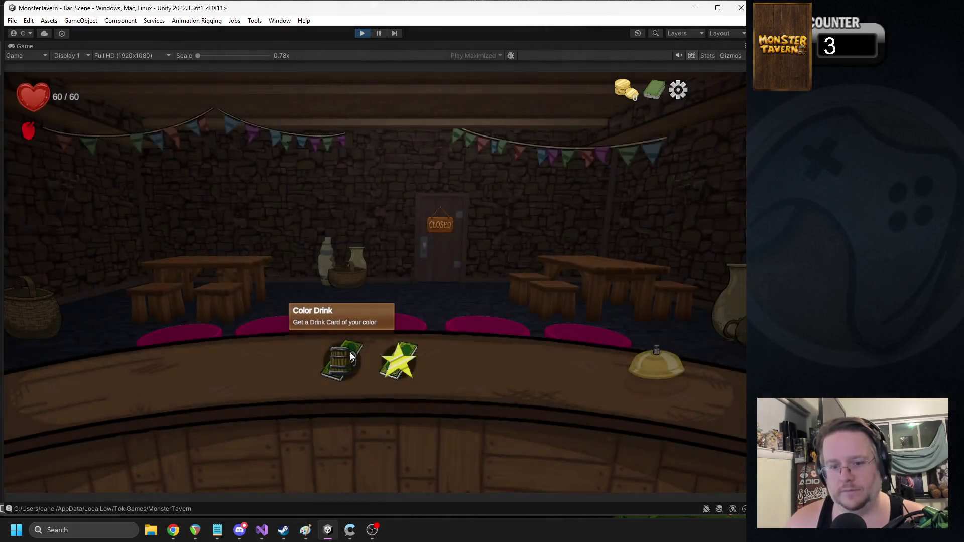
Step: Take Catapult from the first card offer and Dump It from the next
click(341, 361)
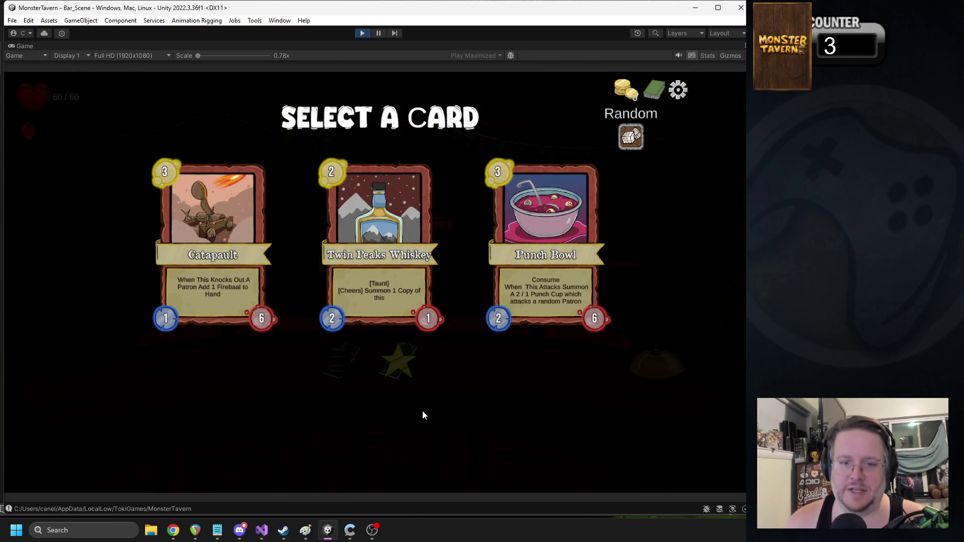
mouse_move(391, 227)
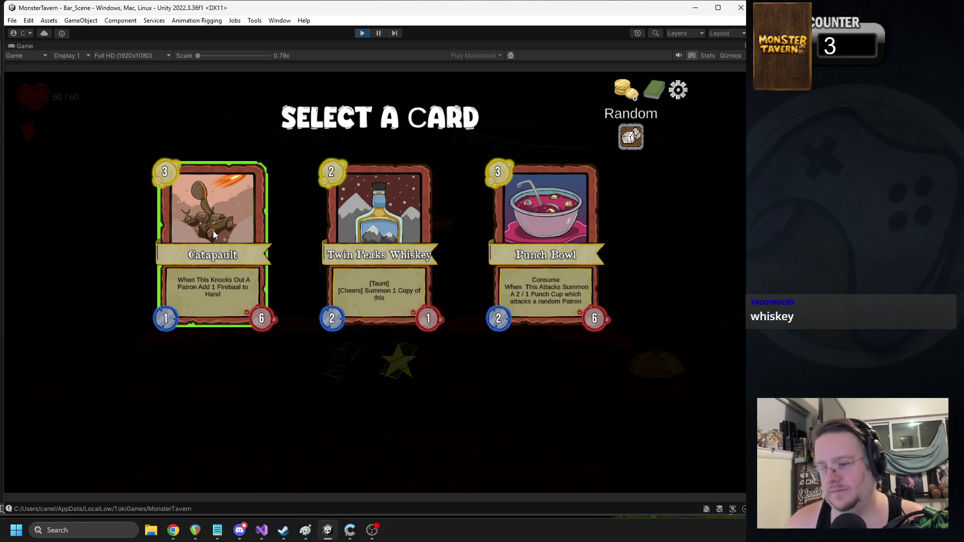
click(379, 239)
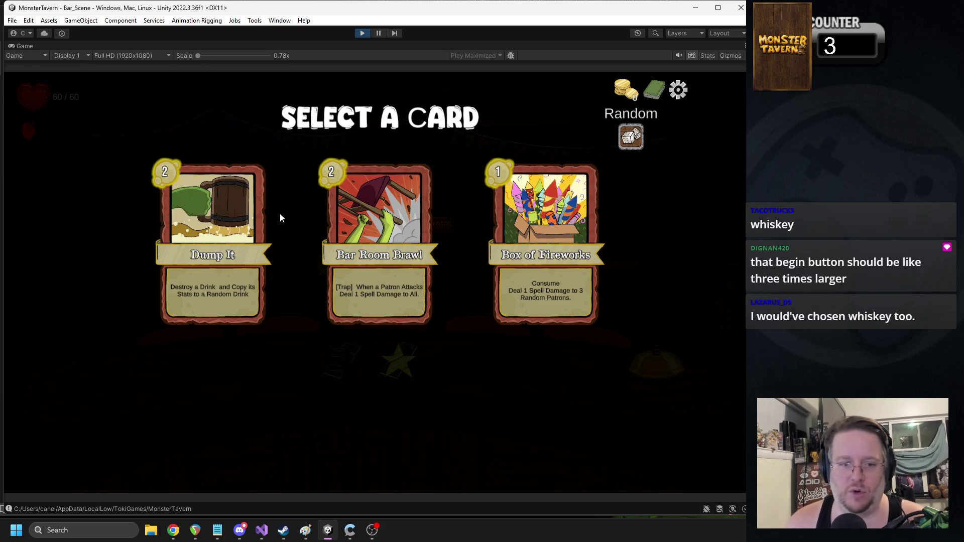
click(226, 231)
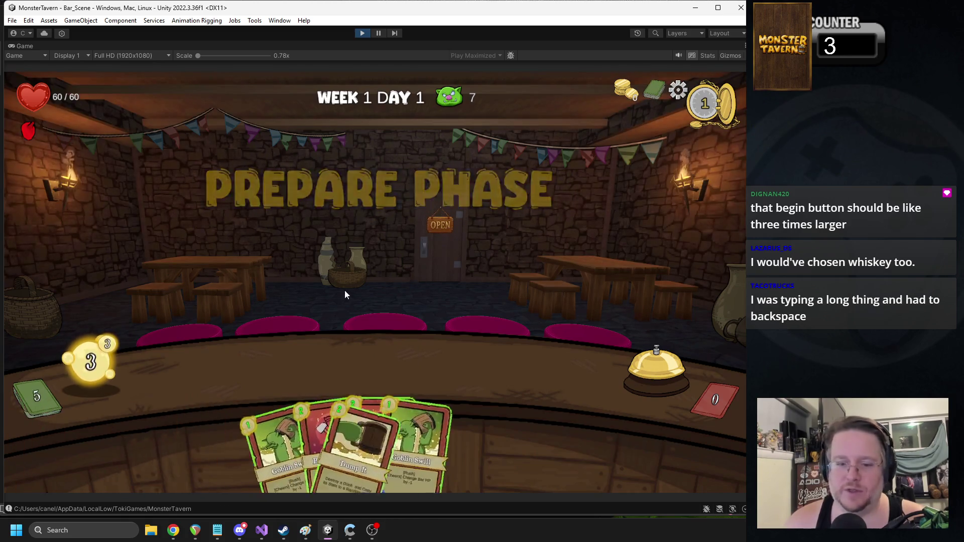
Step: Play Goblin Swill, a Barbarian drink and Twin Peaks Whiskey onto the bar, then pause the game
mouse_move(421, 428)
mouse_move(422, 426)
mouse_down()
mouse_move(253, 365)
mouse_move(241, 370)
mouse_up()
drag(327, 442, 306, 370)
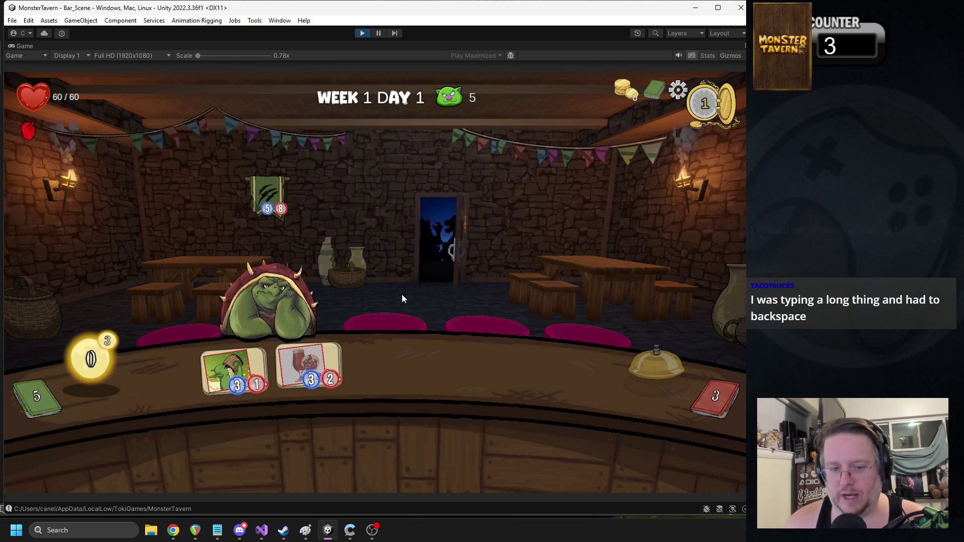
mouse_move(477, 439)
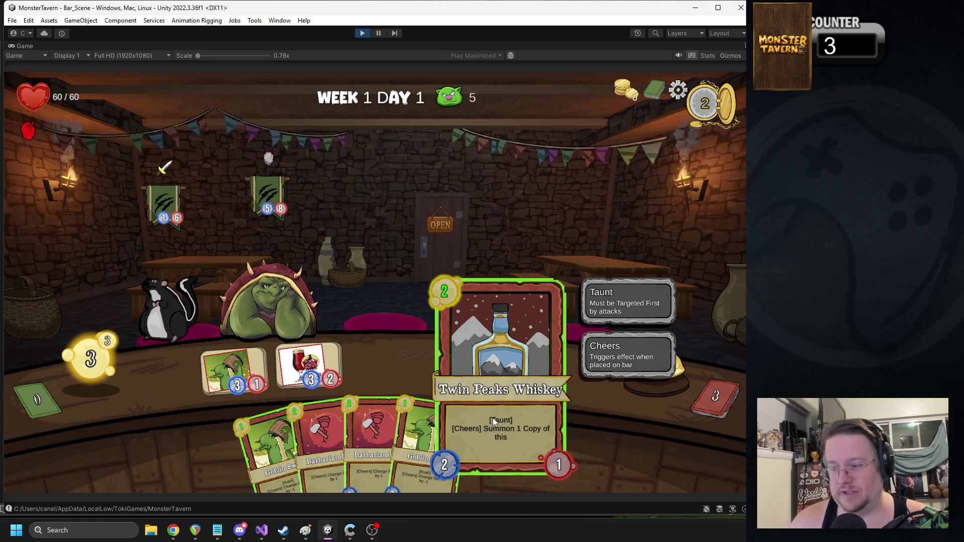
drag(513, 418, 398, 355)
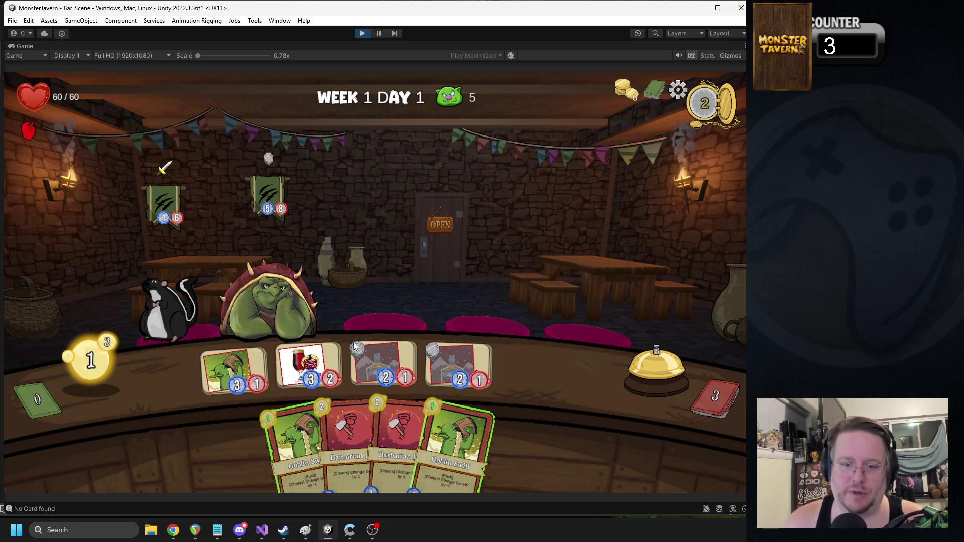
mouse_move(380, 360)
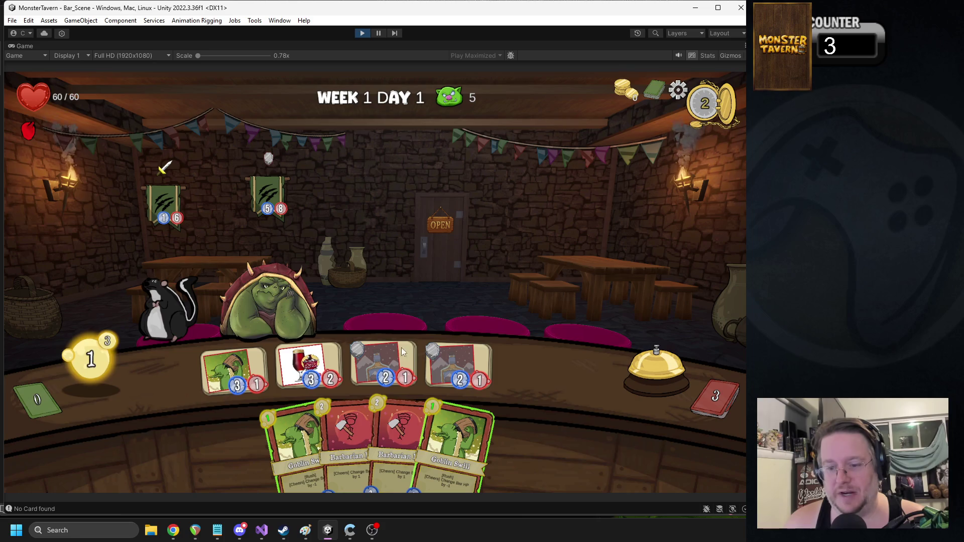
key(Escape)
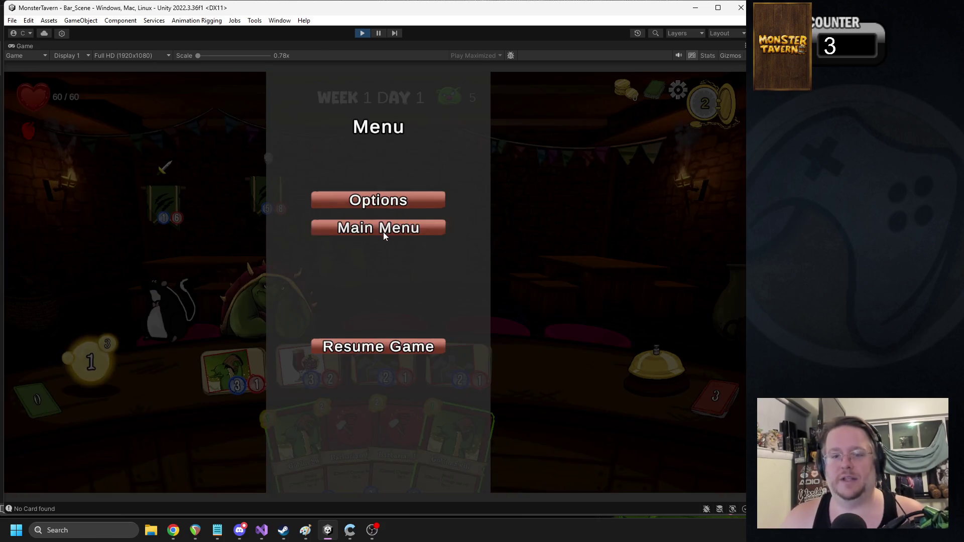
Step: Quit the run via Main Menu and Abandon to reach tavern selection, then stop play mode
click(384, 231)
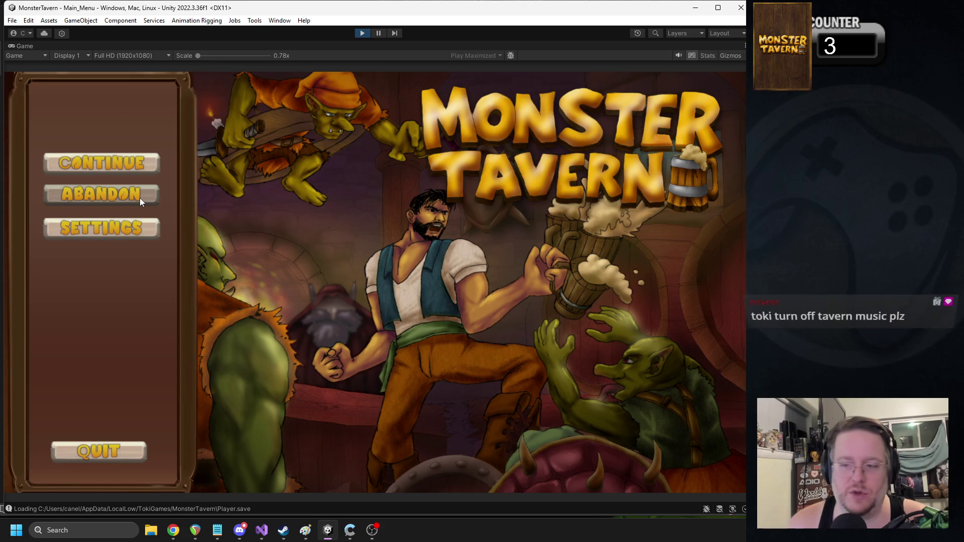
click(140, 199)
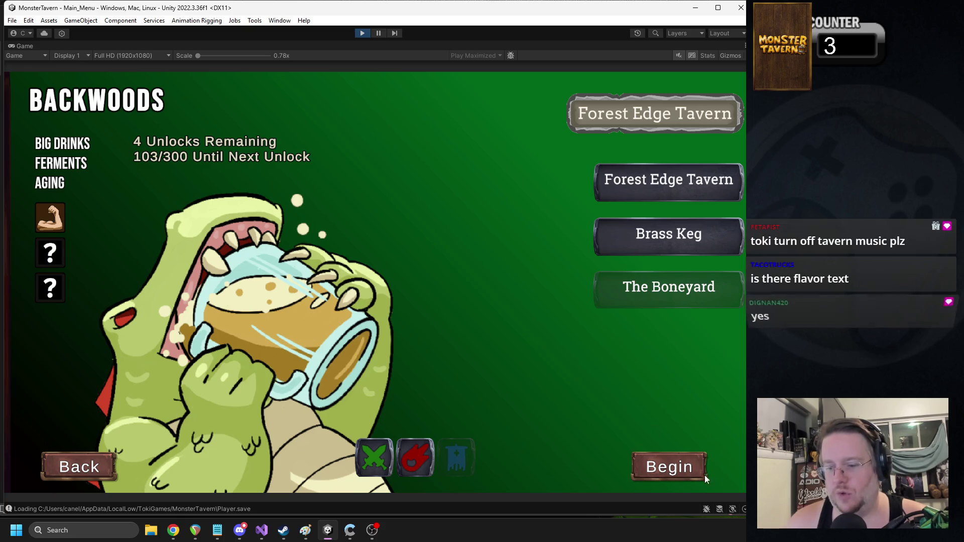
click(360, 33)
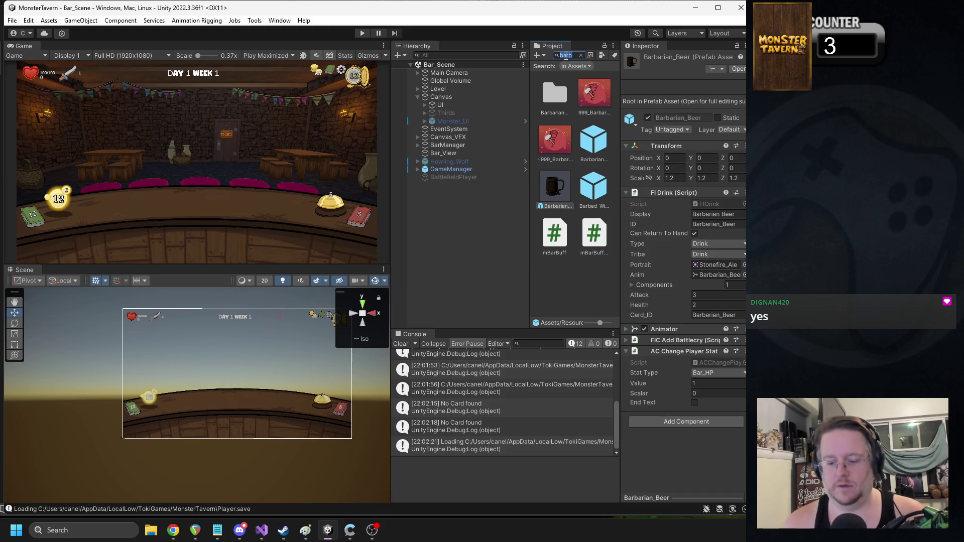
Step: Open the Main_Menu scene from the Project panel and briefly playtest its title screen
text(main)
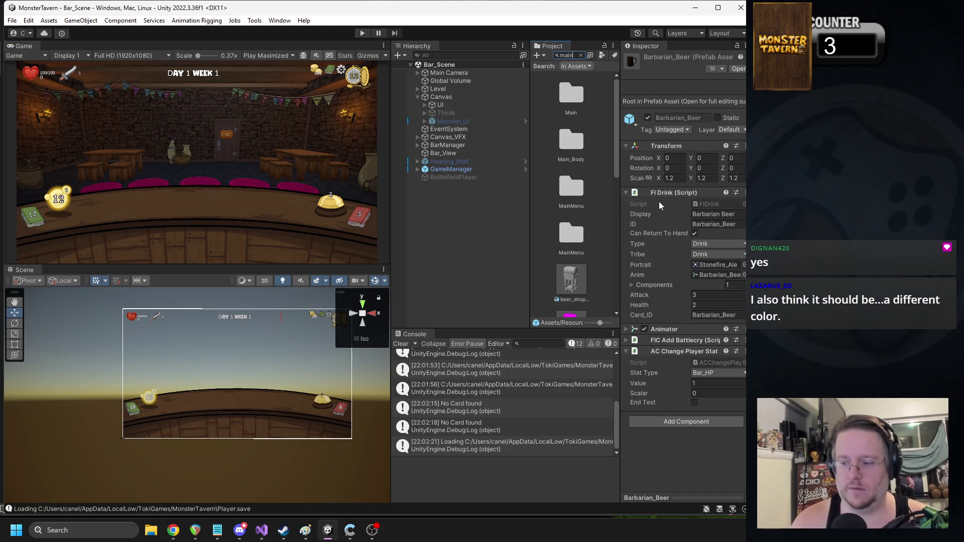
text(nu)
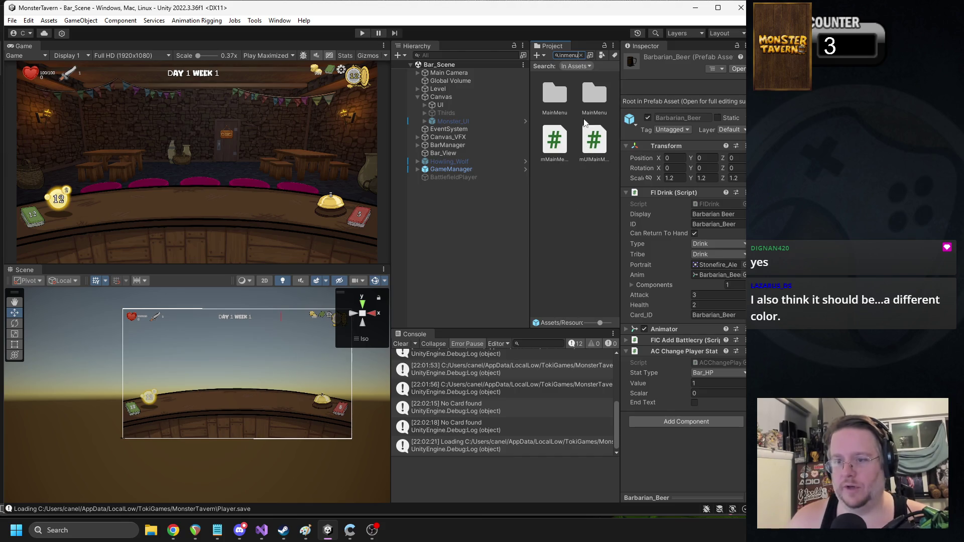
click(581, 55)
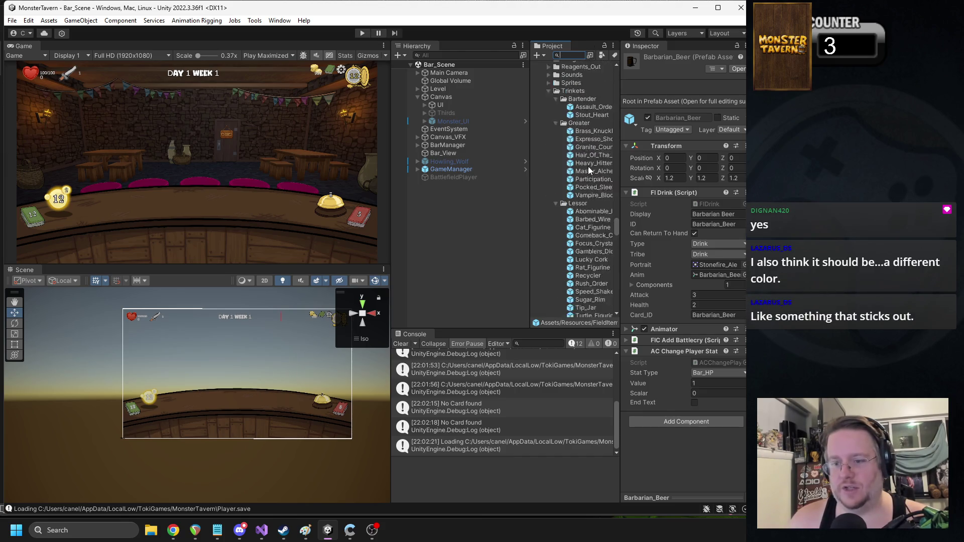
double_click(579, 147)
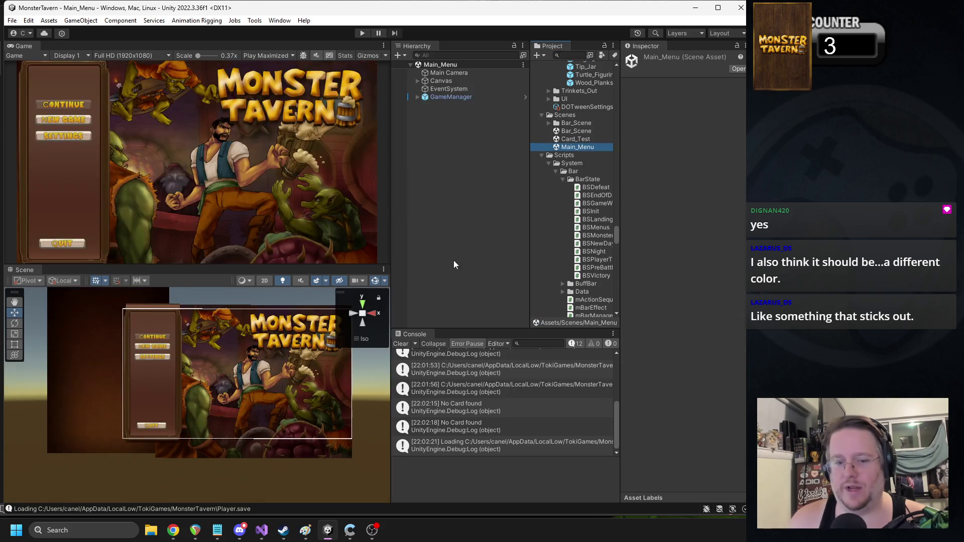
drag(236, 365, 190, 390)
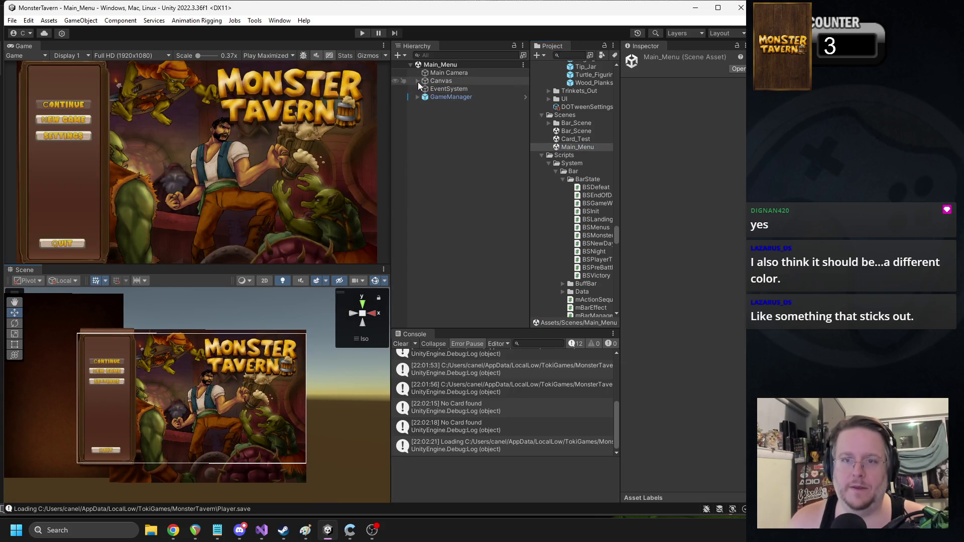
click(365, 36)
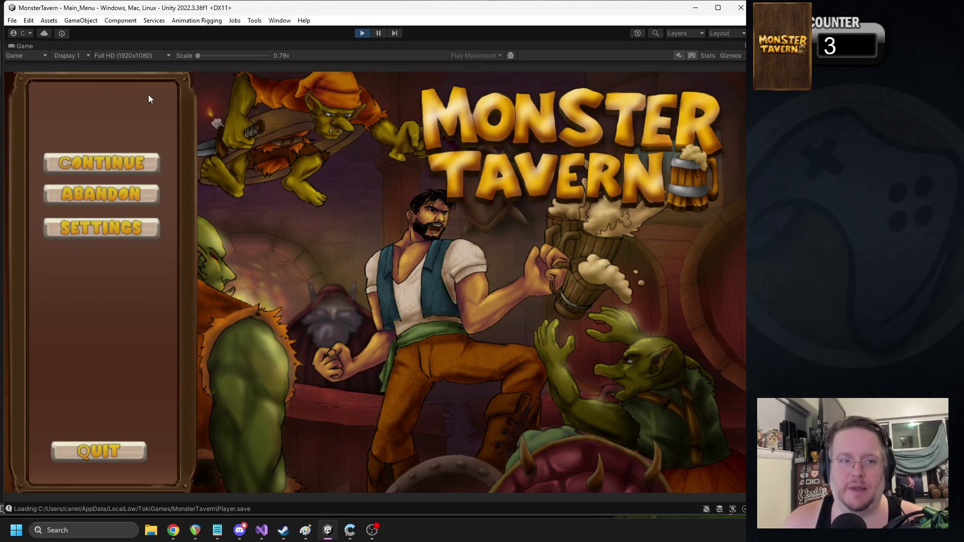
click(362, 34)
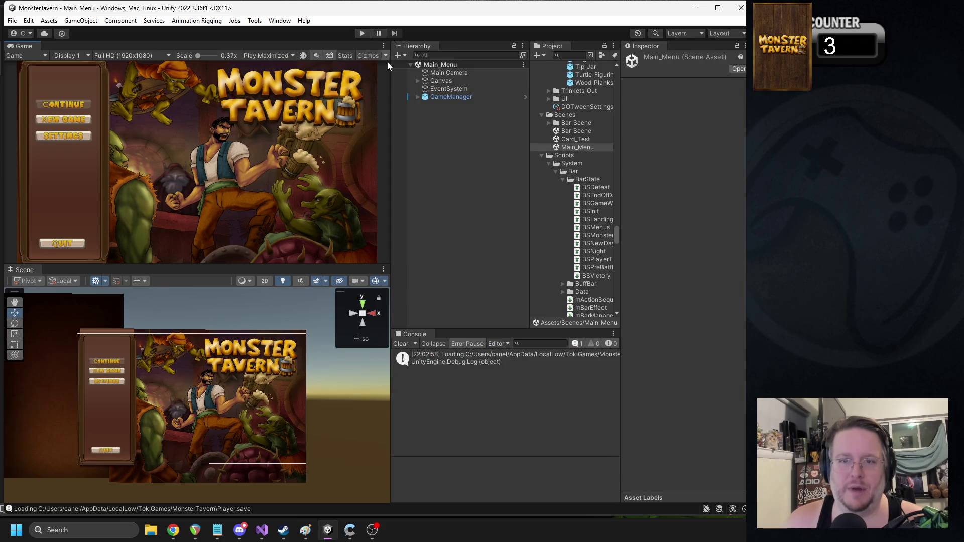
Step: Expand Canvas > UI > Bartender_Select in the Hierarchy and activate its Container
click(417, 81)
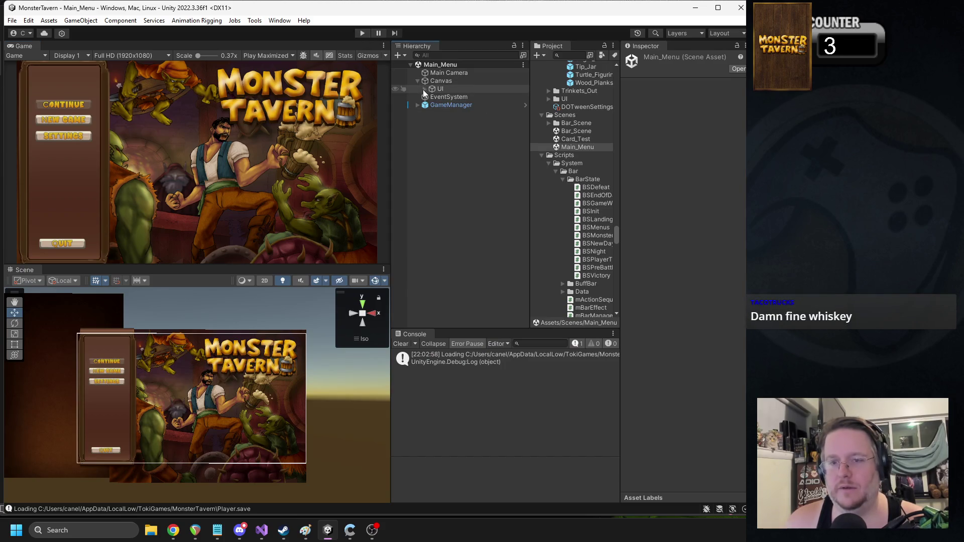
click(425, 89)
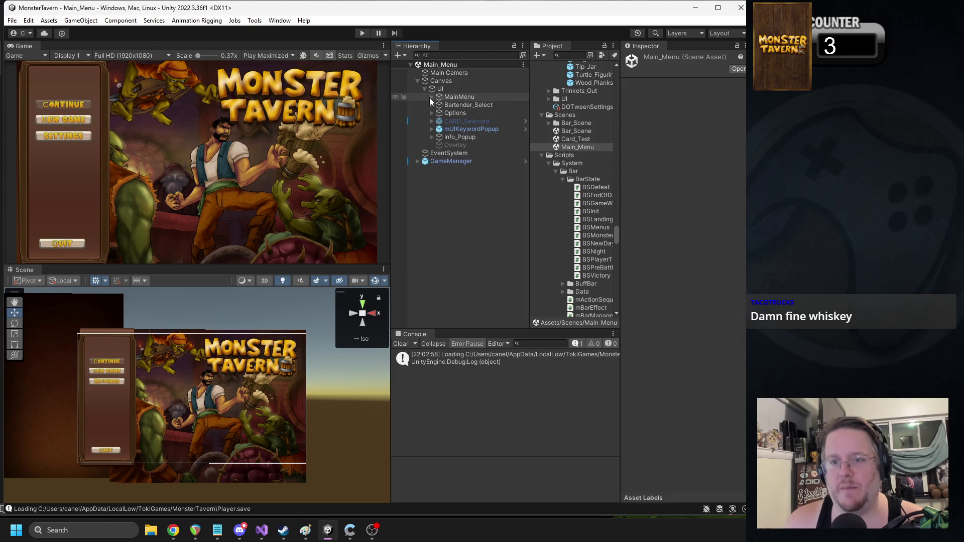
click(431, 97)
click(438, 105)
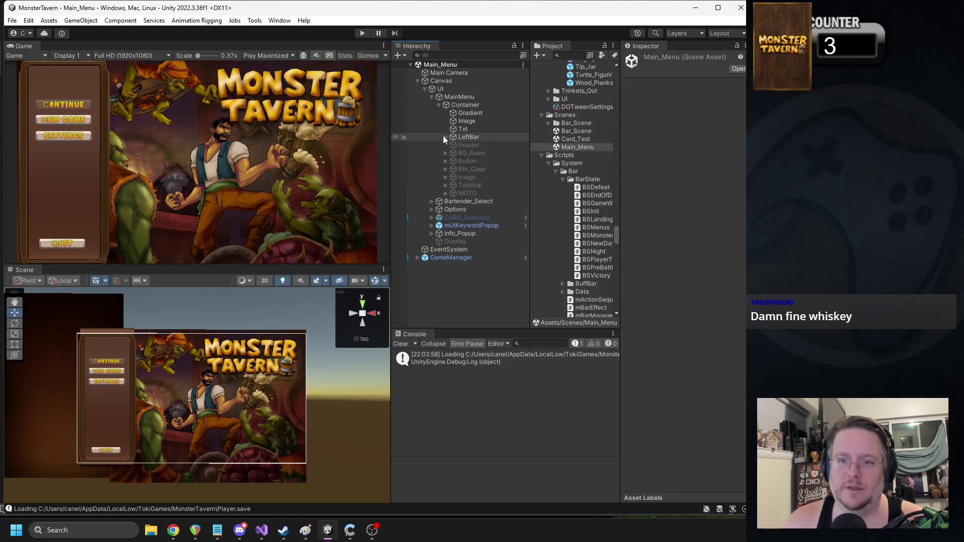
click(438, 105)
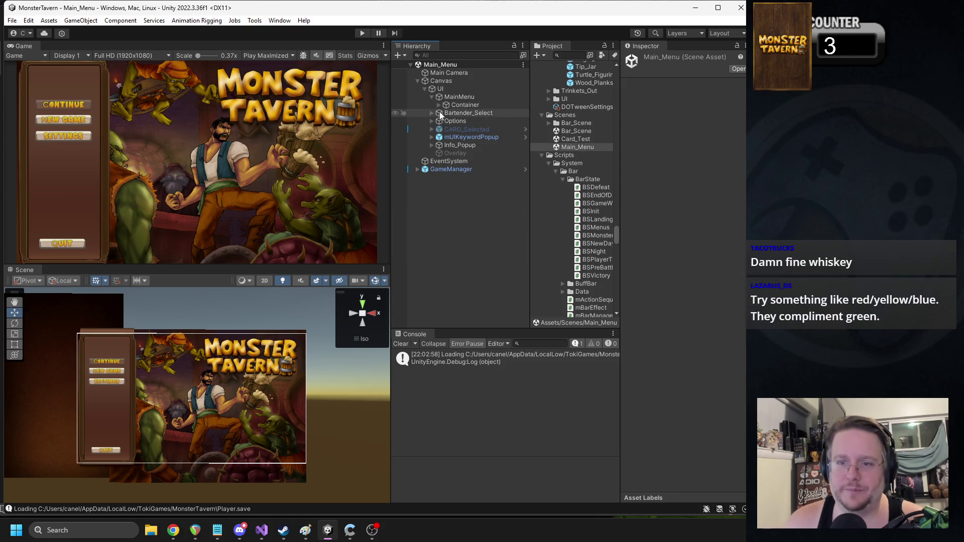
click(432, 113)
click(452, 121)
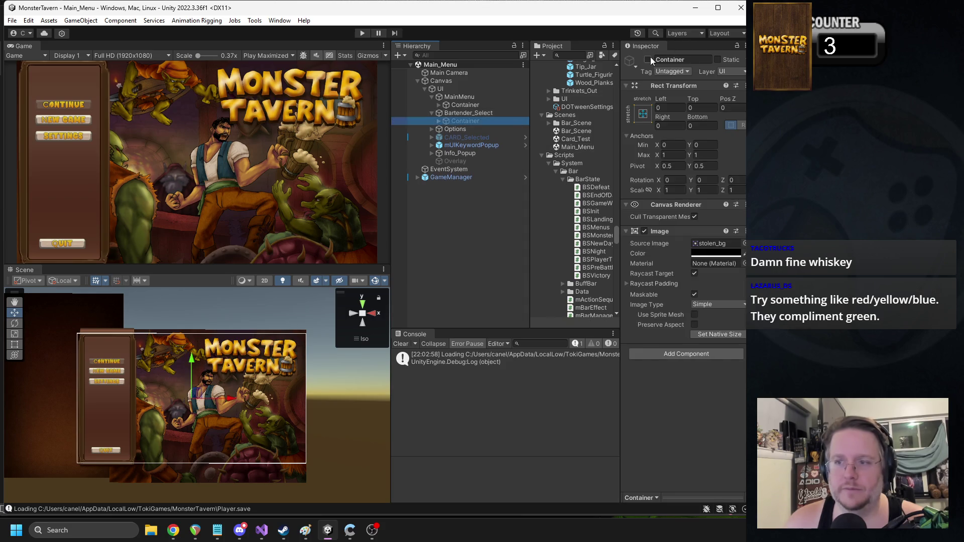
click(649, 60)
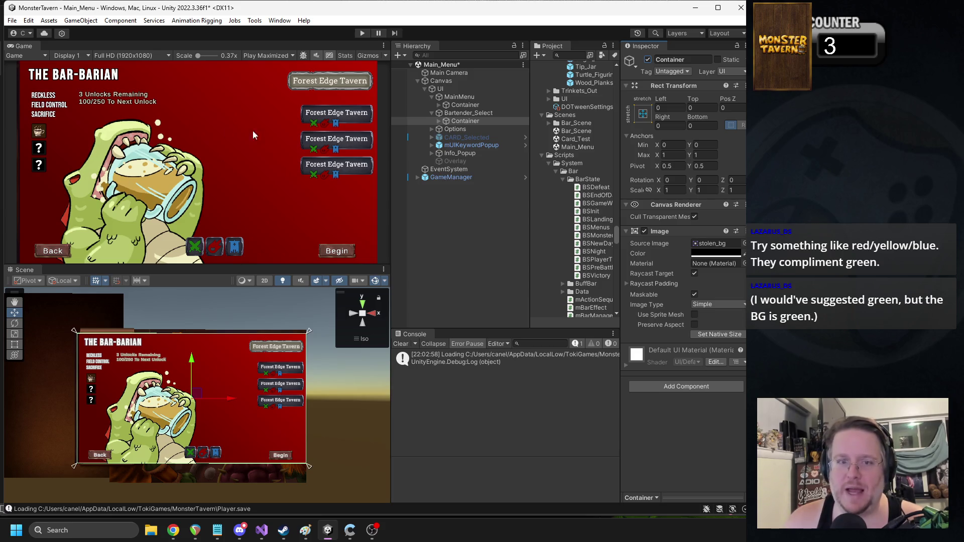
Step: Select the Btn_Start Begin button under Controls and frame it in the Scene view
click(278, 457)
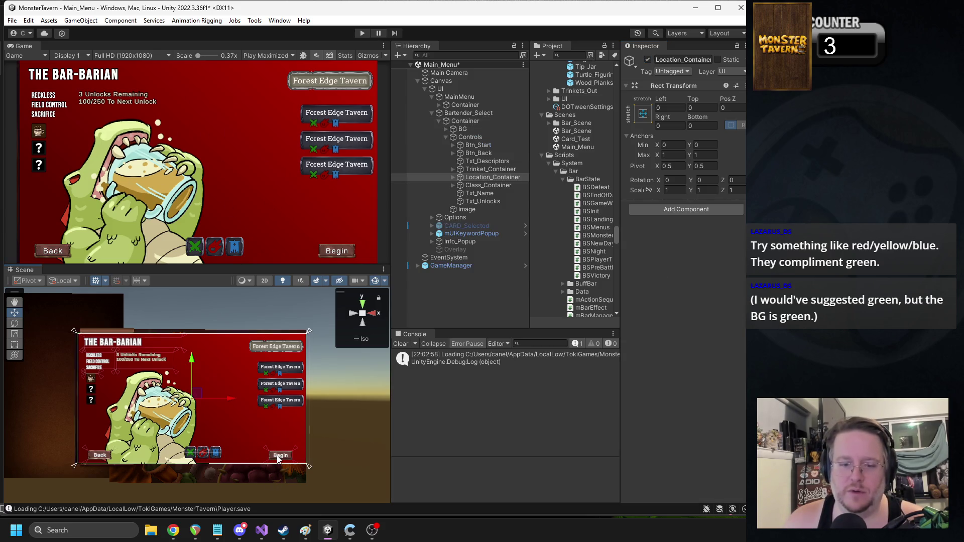
scroll(278, 459, up, 5)
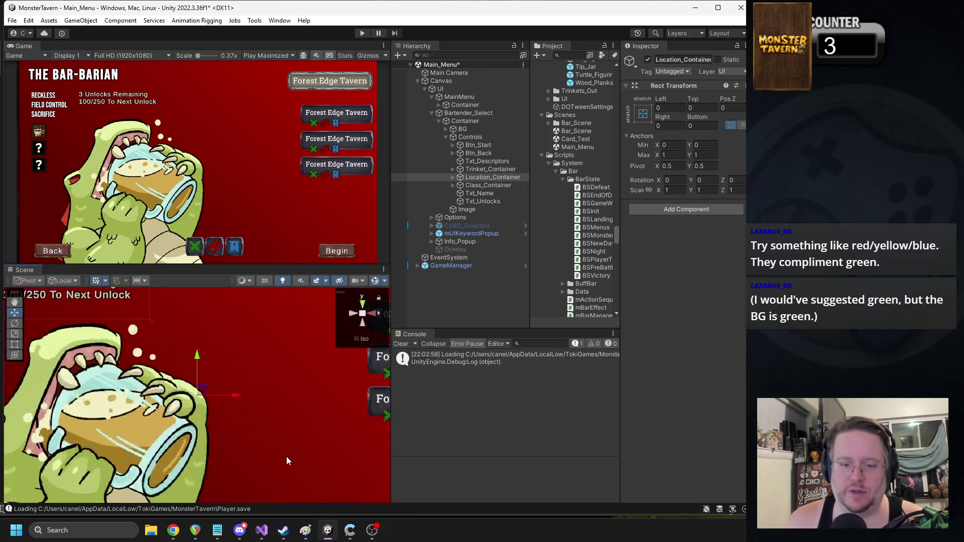
scroll(278, 459, down, 6)
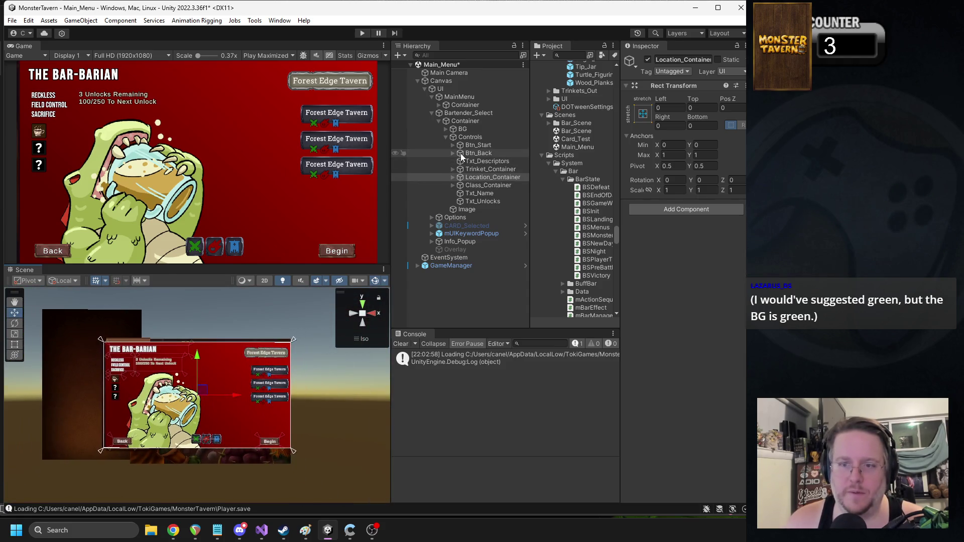
click(478, 145)
key(f)
scroll(251, 394, down, 3)
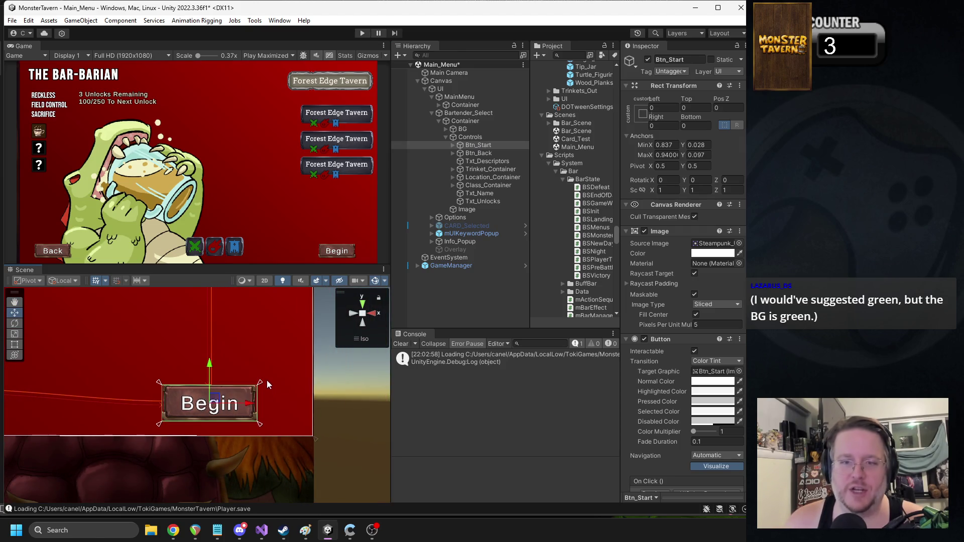
Step: Resize the Begin button in the Scene view and zero its Left, Top and Right offsets
drag(259, 386, 278, 351)
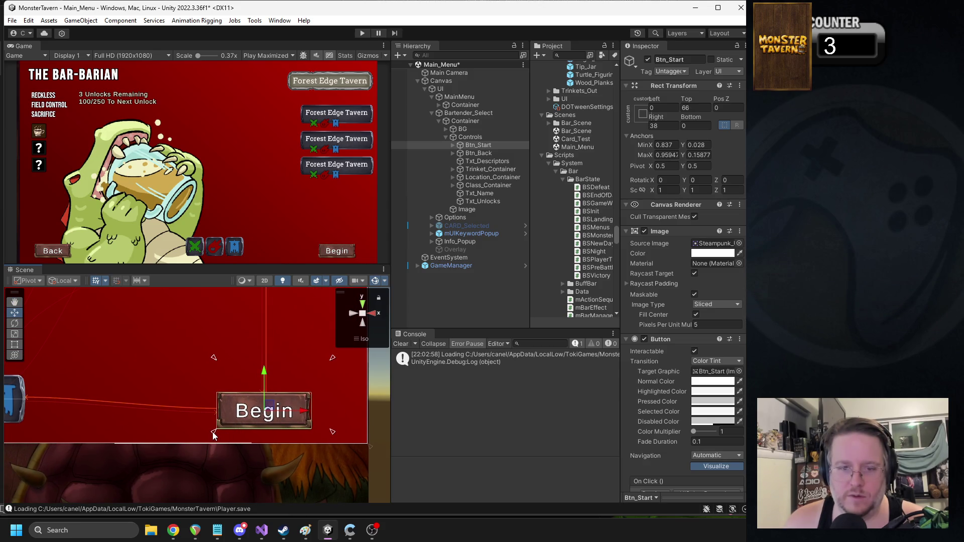
drag(216, 435, 179, 434)
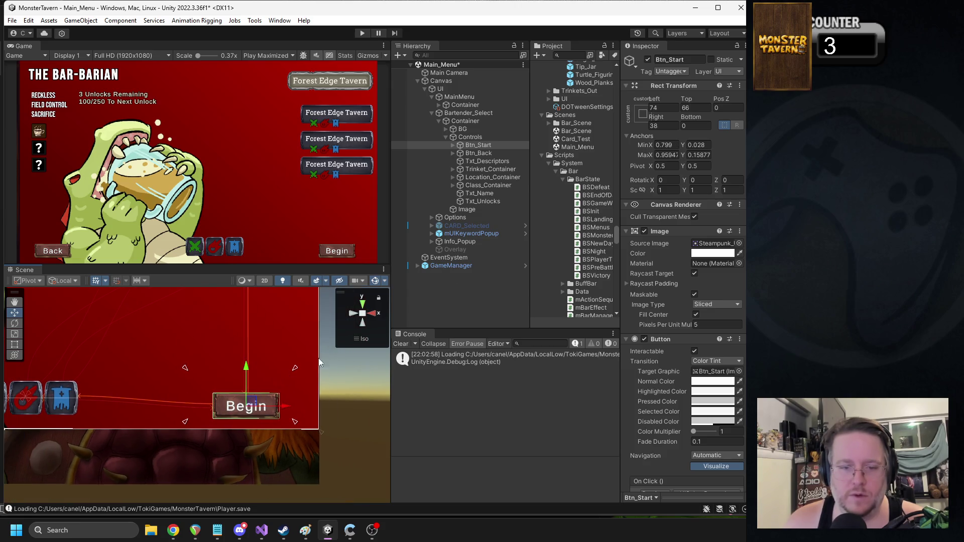
double_click(663, 107)
text(0)
double_click(693, 107)
text(0)
double_click(663, 126)
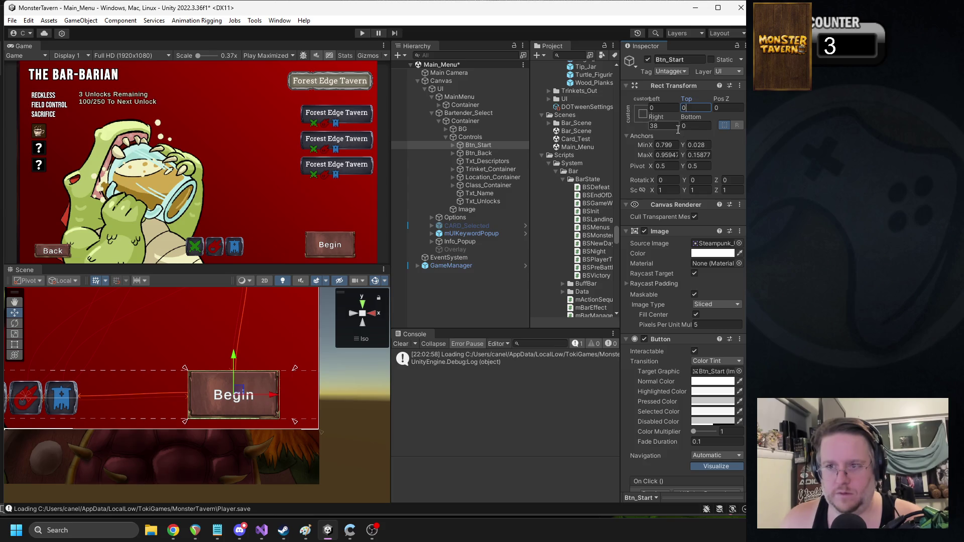
text(0)
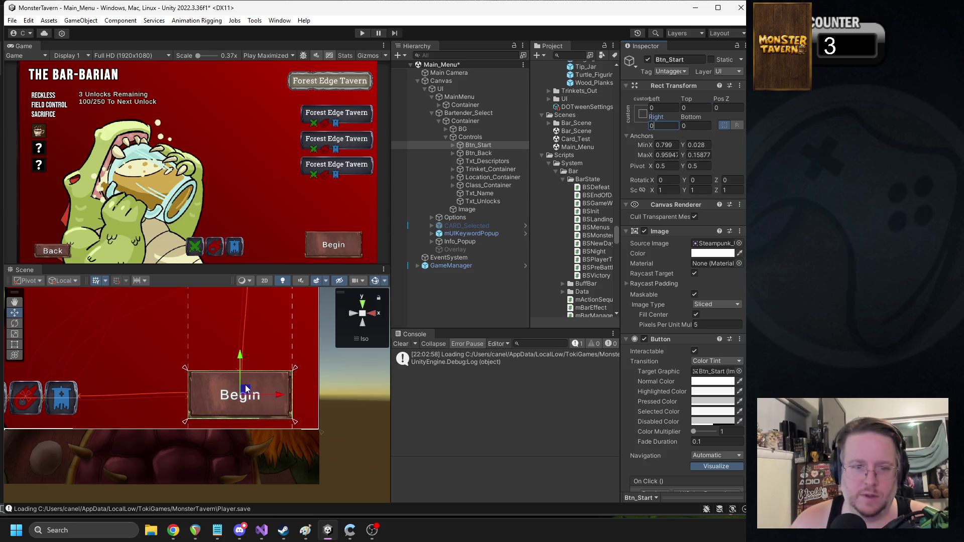
Step: Nudge the Begin button down and right, widening its right anchor to Max X 0.972
drag(240, 358, 240, 361)
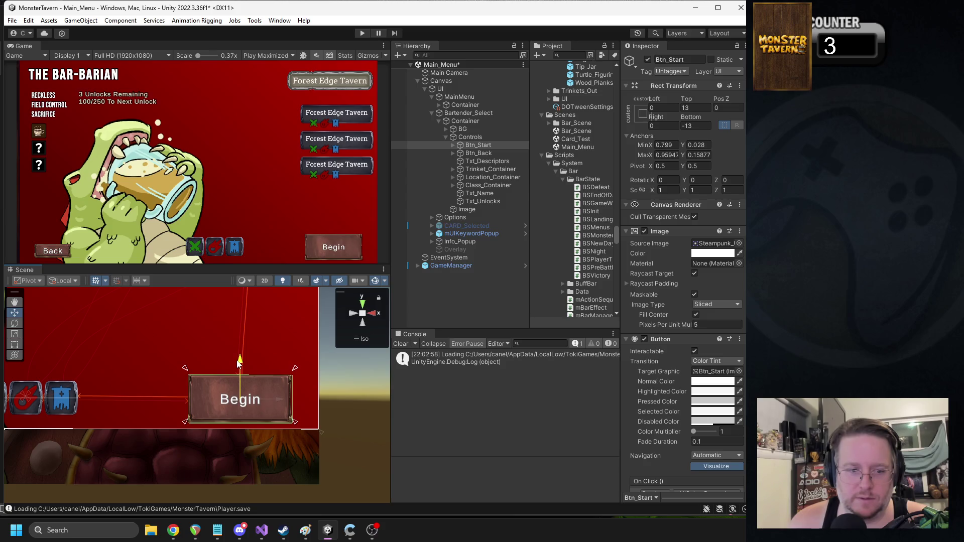
drag(112, 385, 157, 383)
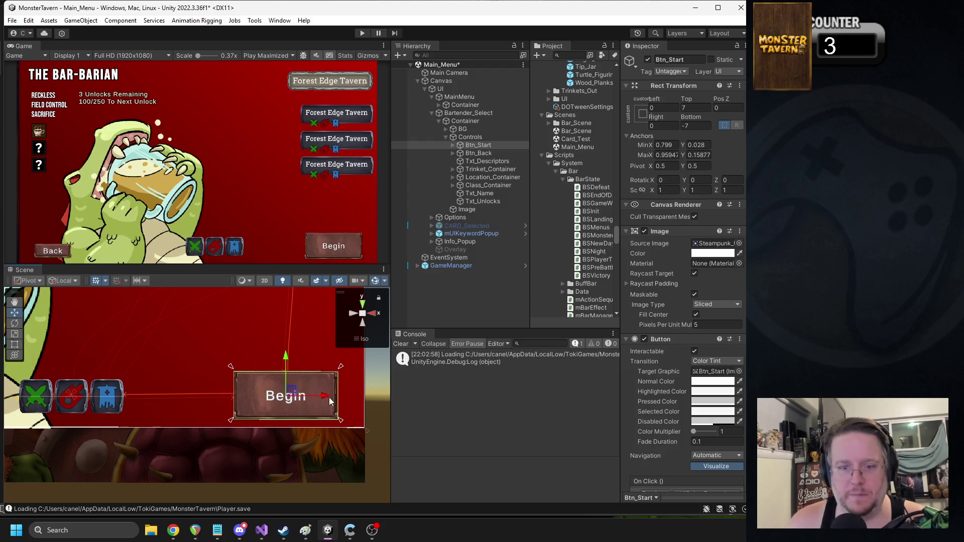
scroll(332, 404, down, 3)
drag(310, 402, 313, 399)
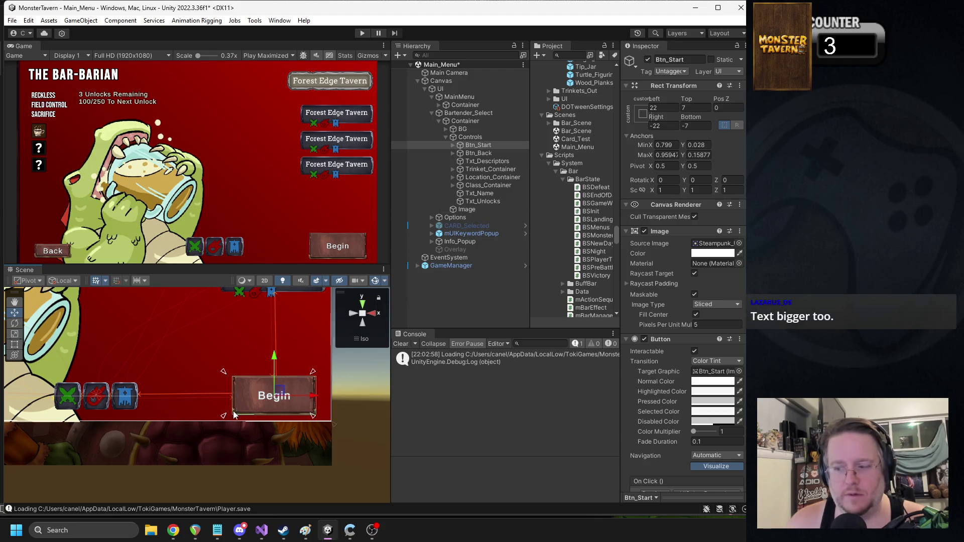
drag(312, 417, 324, 417)
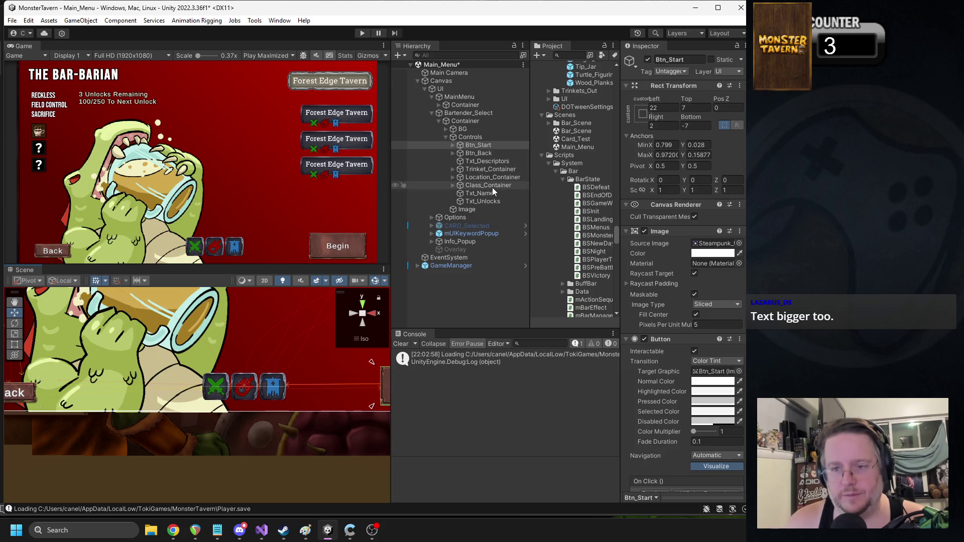
Step: Move the Class_Container icon row up and raise its top anchor
click(488, 186)
drag(244, 350, 239, 342)
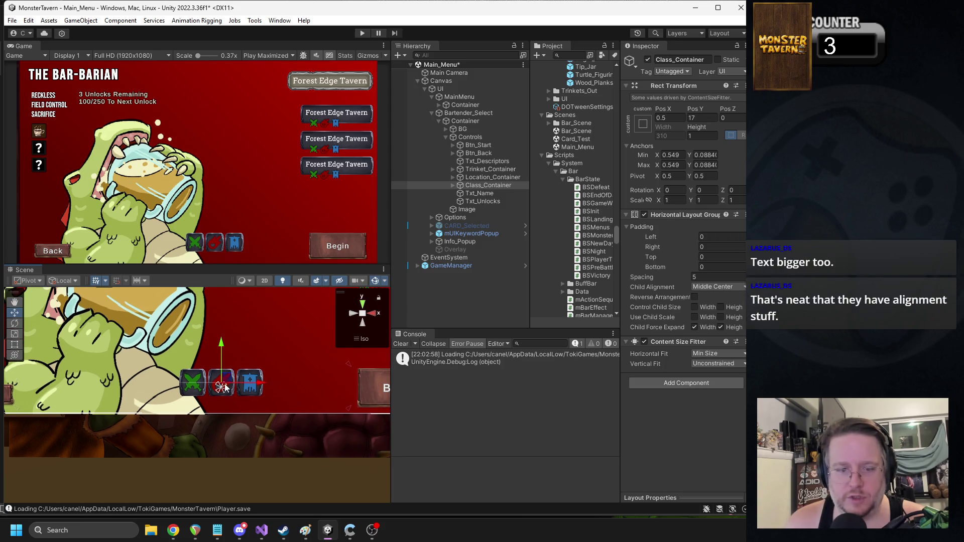
scroll(224, 387, up, 3)
drag(196, 409, 197, 393)
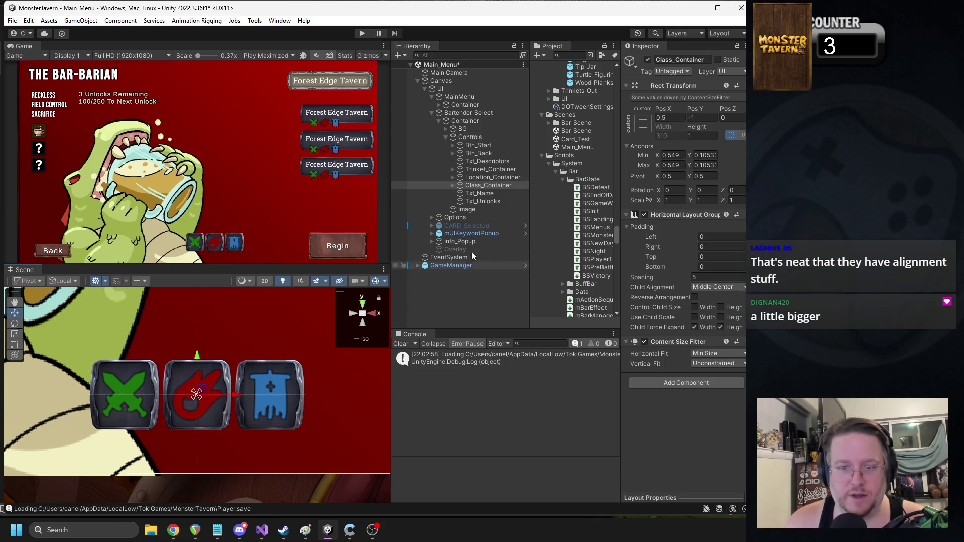
Step: Move the Begin button up, extend its top anchor, and set all its offsets to 0
double_click(478, 146)
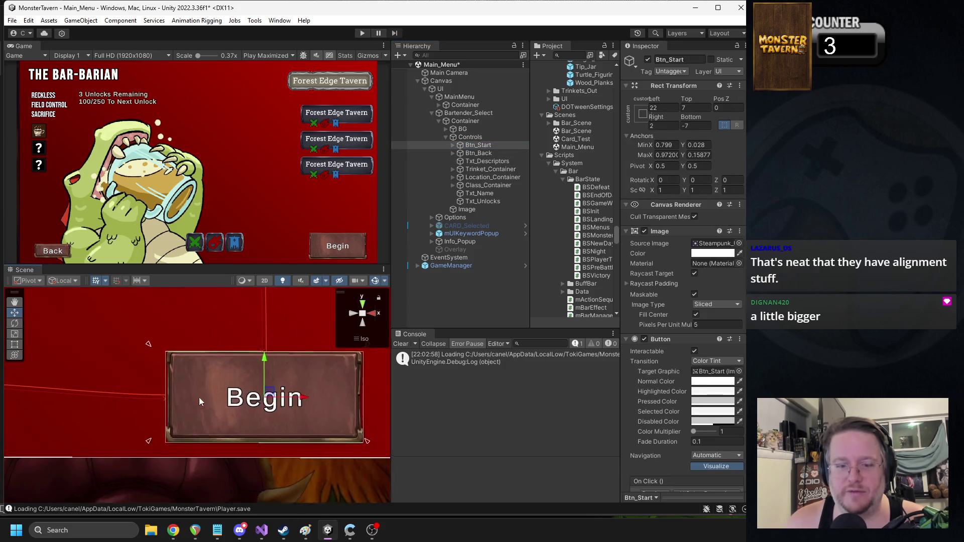
scroll(199, 402, down, 5)
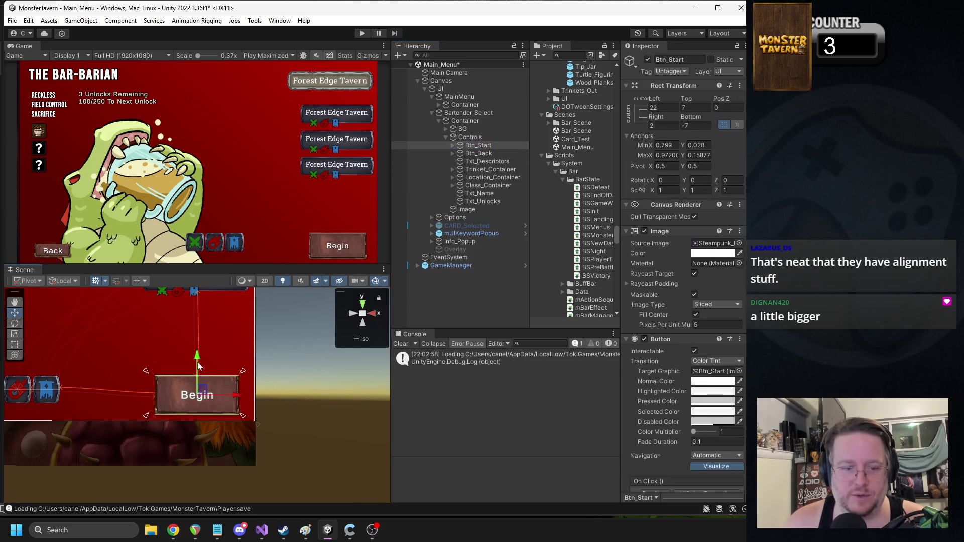
drag(199, 367, 200, 359)
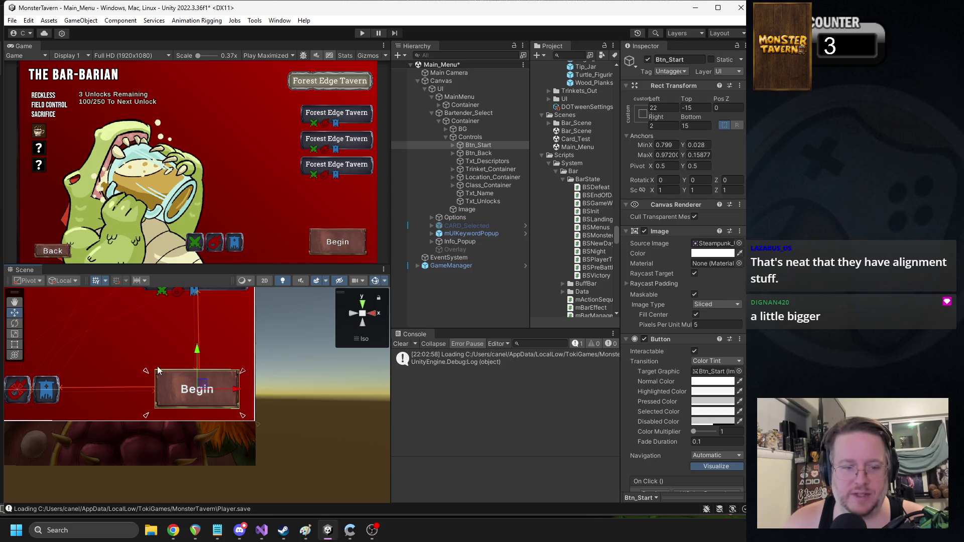
drag(145, 375, 145, 364)
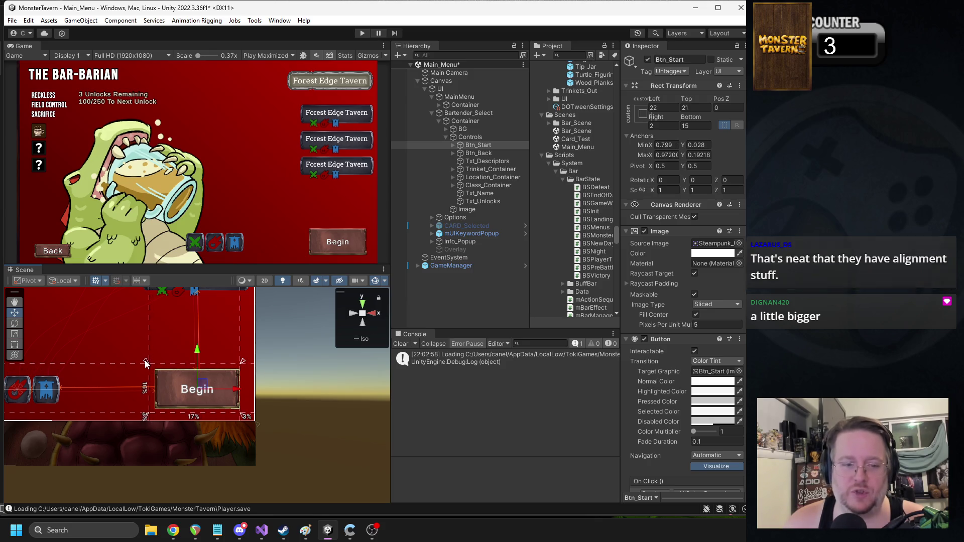
click(662, 108)
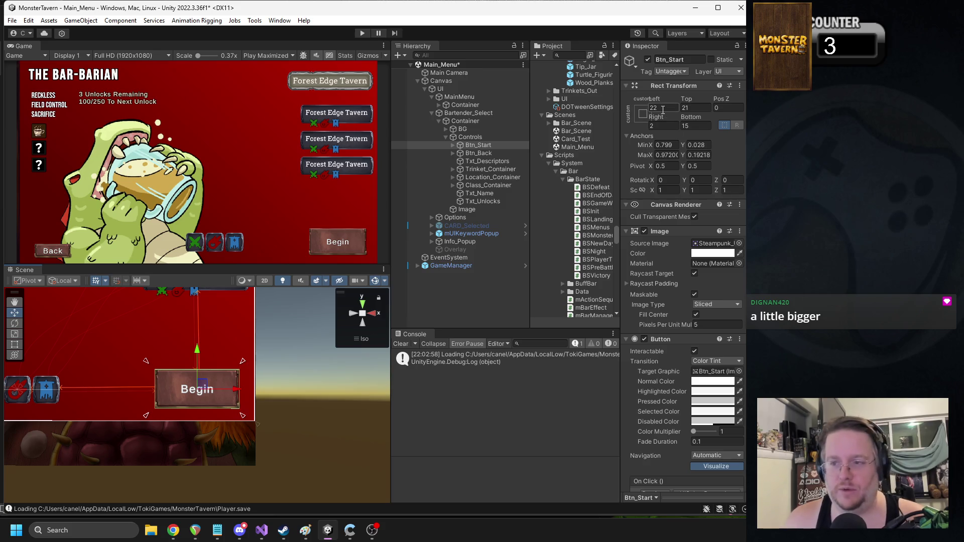
text(0)
key(Tab)
text(0)
click(695, 126)
text(0)
click(669, 126)
text(0)
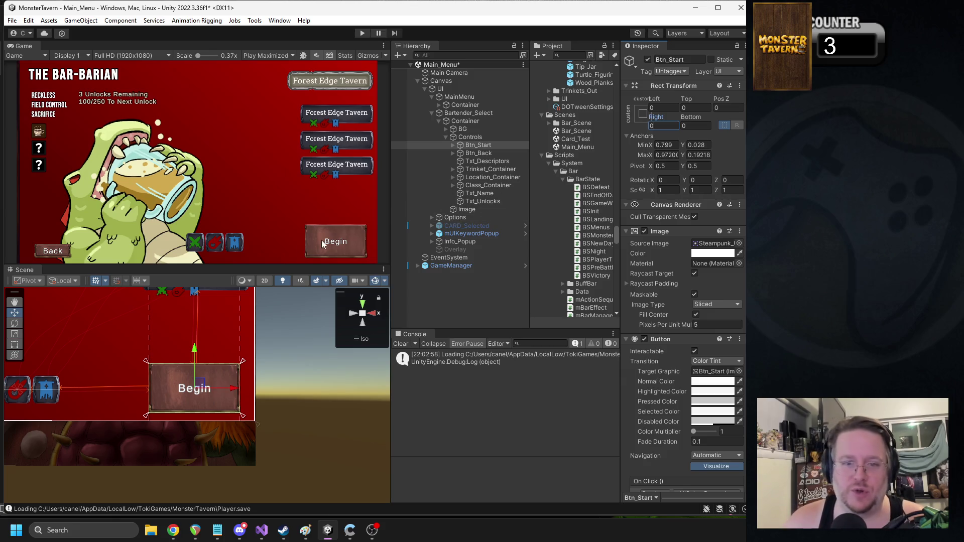
Step: Run the game briefly to preview the enlarged Begin button
click(362, 33)
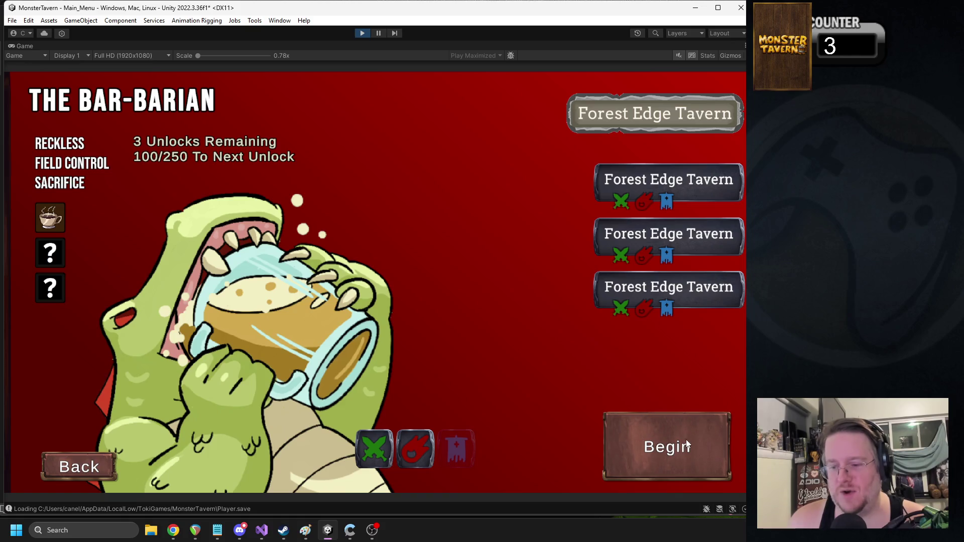
click(371, 533)
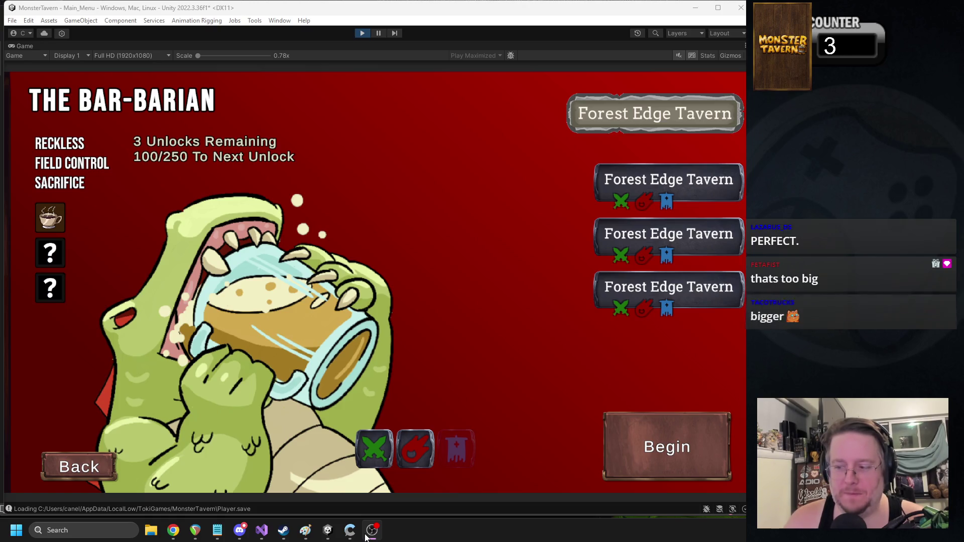
click(363, 33)
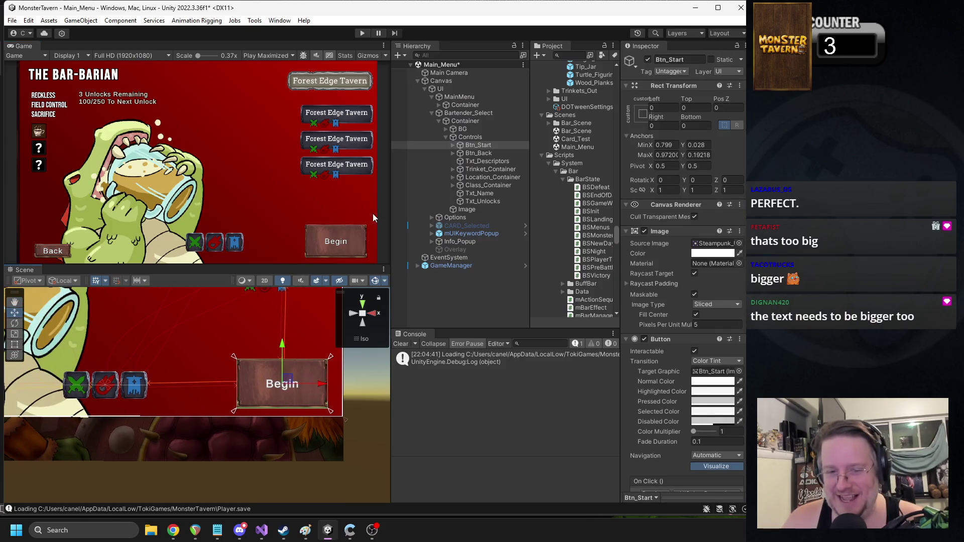
Step: Stretch the Begin button's anchors to 0.799, 0.0428 – 0.97552, 0.17 with offsets zeroed
drag(324, 366, 337, 366)
drag(339, 413, 340, 410)
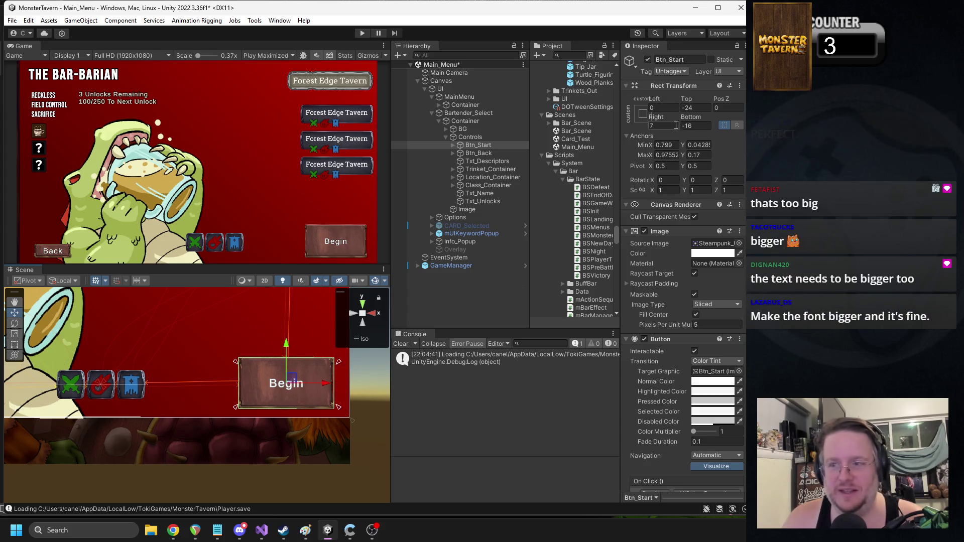
click(693, 107)
text(0)
click(695, 126)
text(0)
click(663, 126)
text(0)
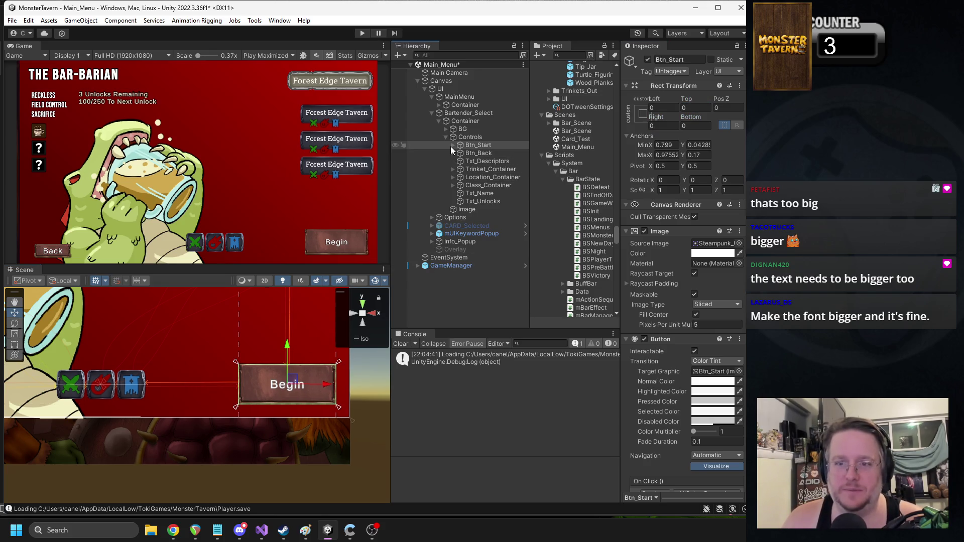
click(453, 145)
click(484, 154)
Step: Set the label's font size to 64 and audition the font assets, applying LibreBaskerville
click(703, 374)
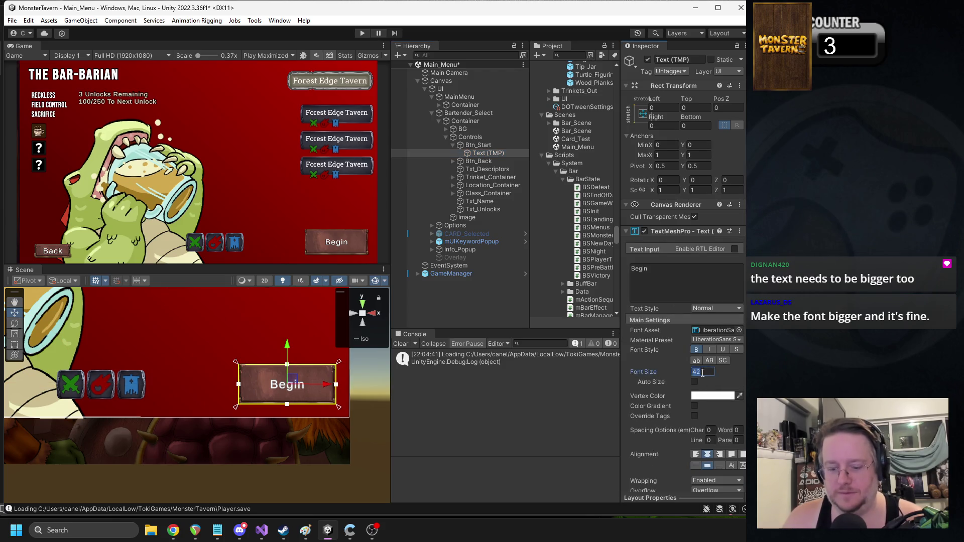
text(64)
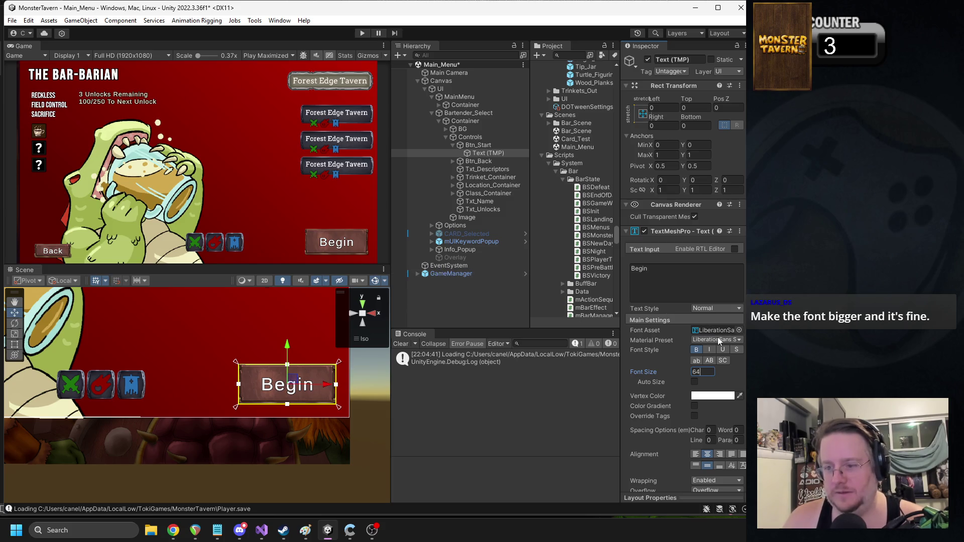
click(739, 331)
click(376, 256)
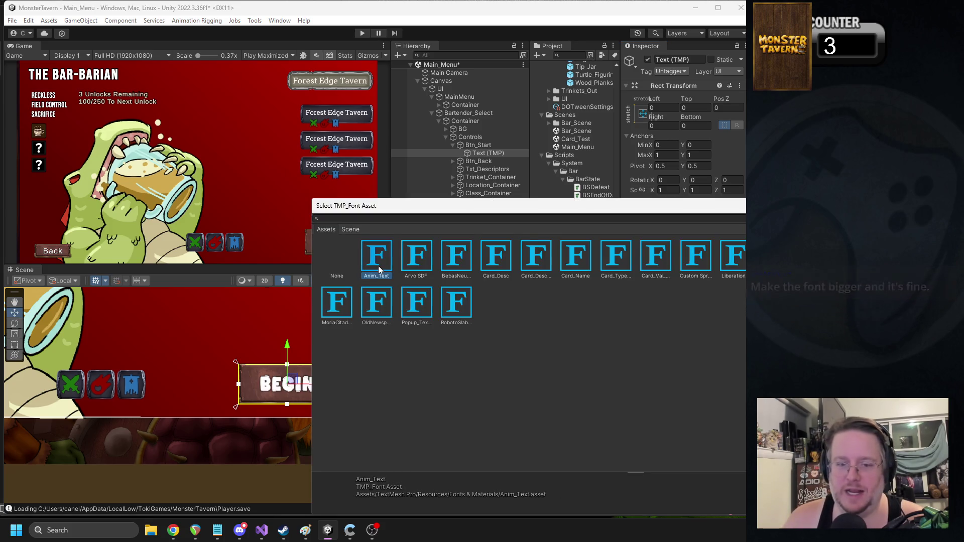
mouse_move(420, 206)
mouse_down()
mouse_move(457, 206)
mouse_move(489, 189)
mouse_up()
click(495, 248)
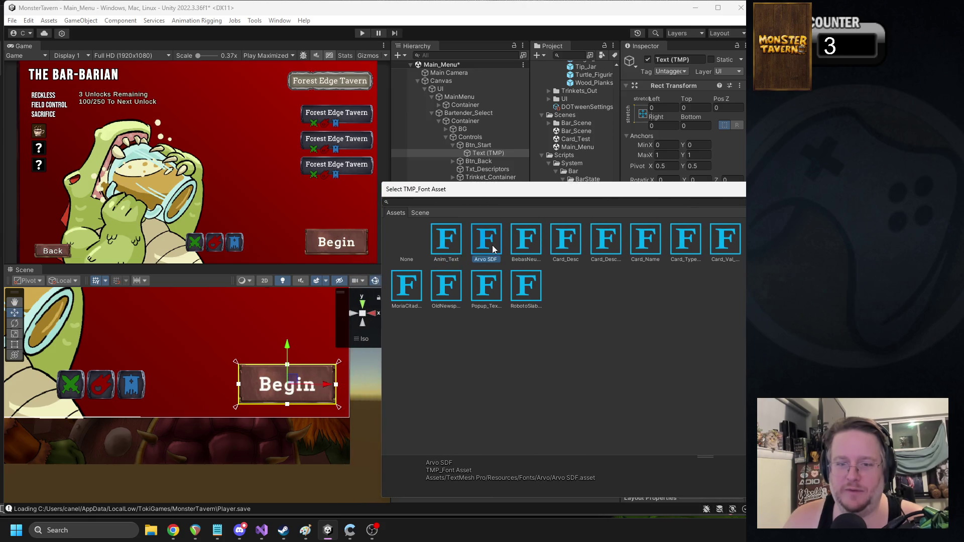
click(525, 248)
click(572, 249)
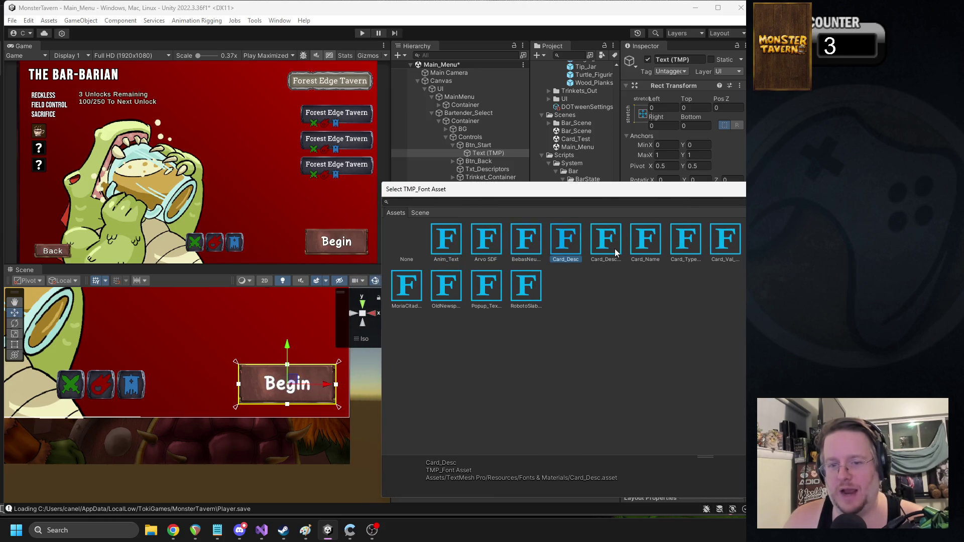
click(617, 253)
click(652, 254)
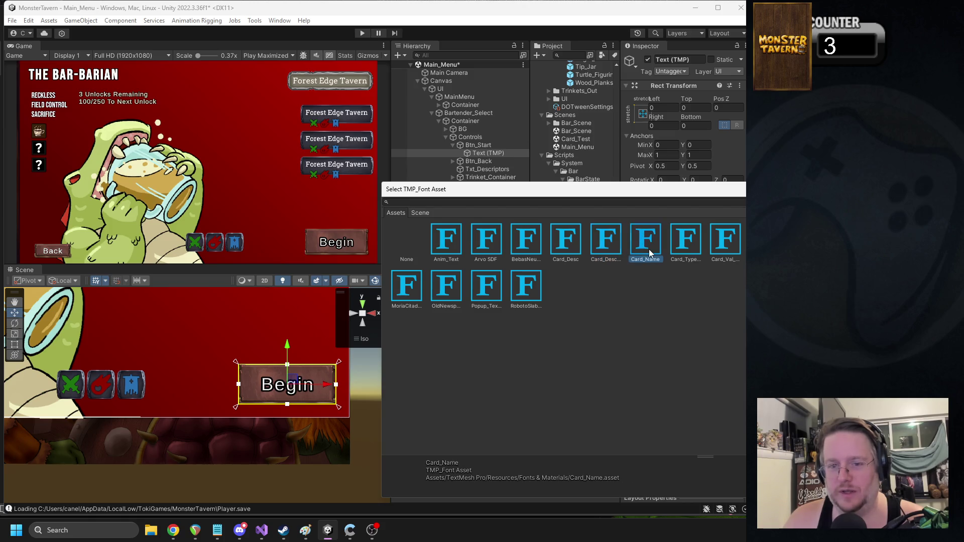
click(691, 251)
click(726, 249)
click(765, 249)
key(Right)
key(Right)
key(Right)
key(Right)
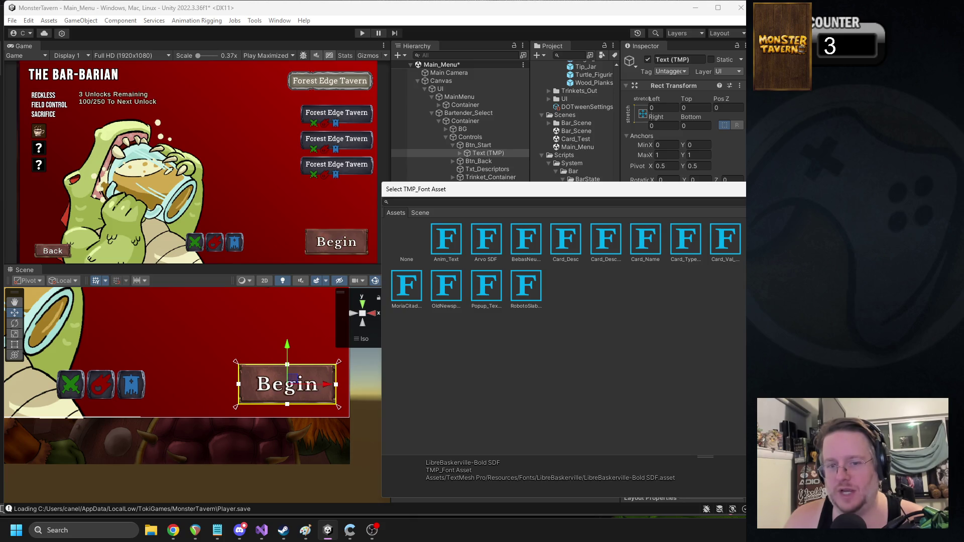
key(Return)
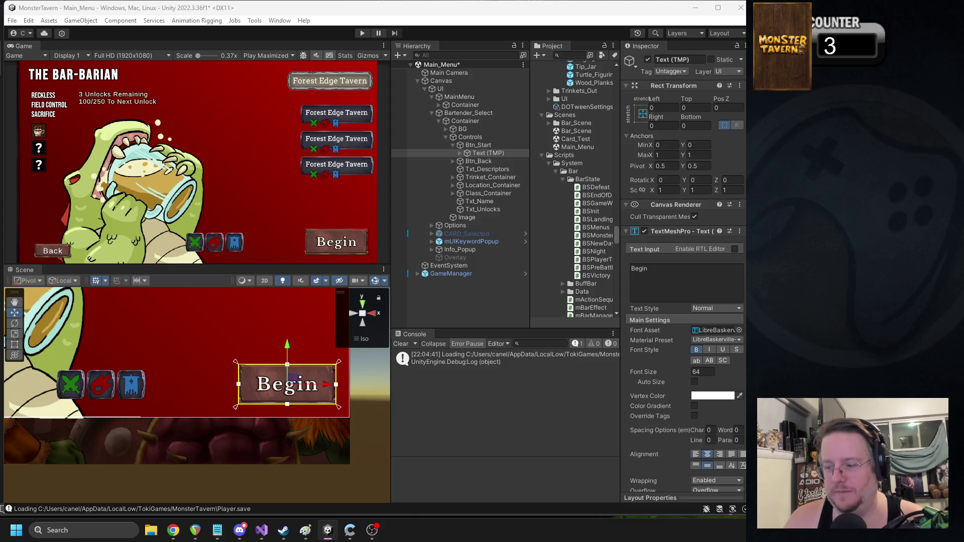
Step: Reopen the font picker and choose the bold Card_Val_Text font for the label
click(739, 330)
mouse_move(512, 124)
mouse_down()
mouse_move(389, 6)
mouse_move(289, 145)
mouse_move(409, 209)
mouse_move(421, 227)
mouse_up()
mouse_move(297, 210)
mouse_down()
mouse_move(344, 246)
mouse_move(410, 245)
mouse_up()
mouse_move(476, 259)
mouse_down()
mouse_move(465, 102)
mouse_move(478, 75)
mouse_up()
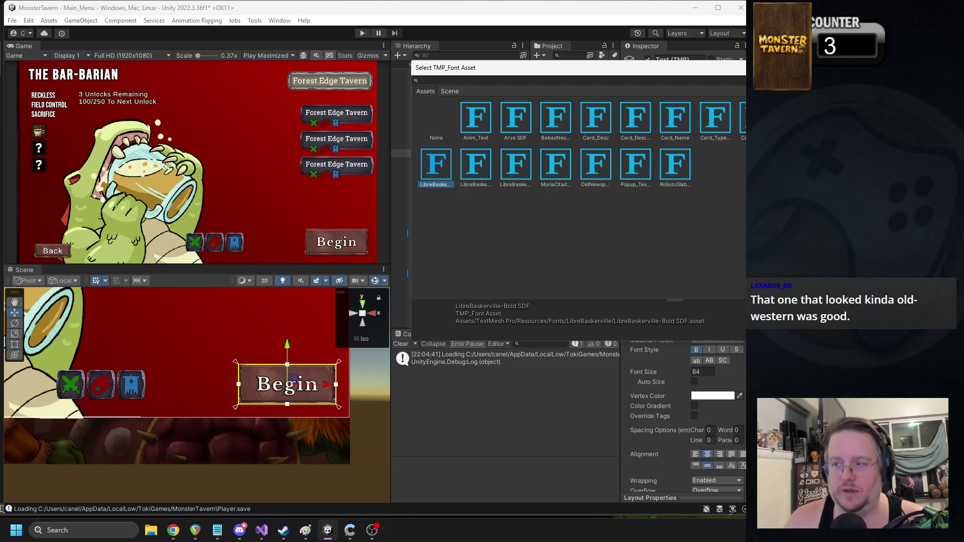
key(Left)
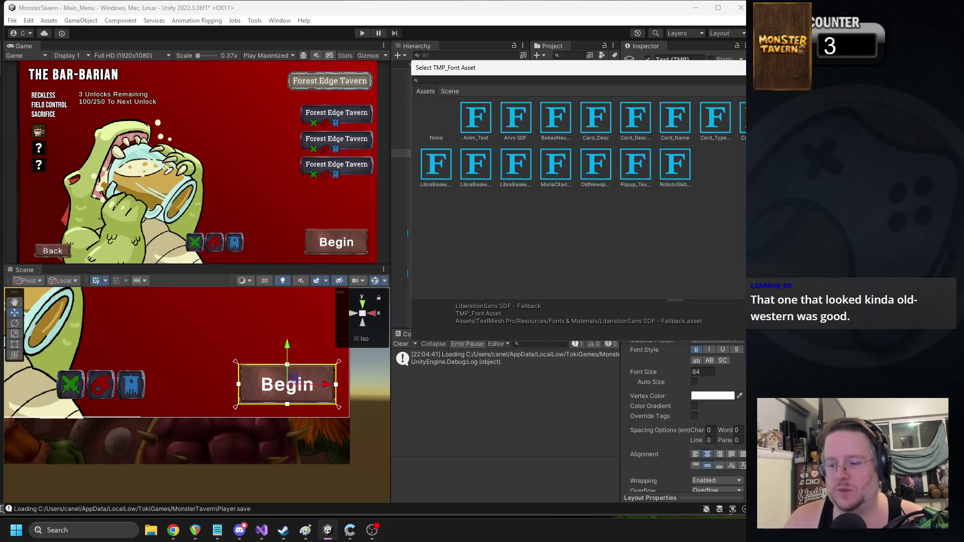
key(Left)
key(Left)
key(Left)
key(Left)
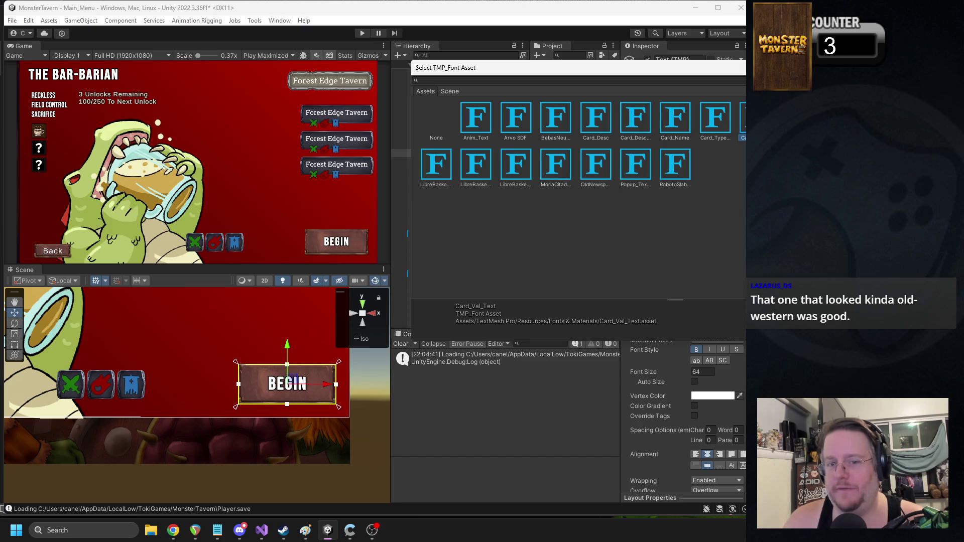
click(732, 123)
click(675, 122)
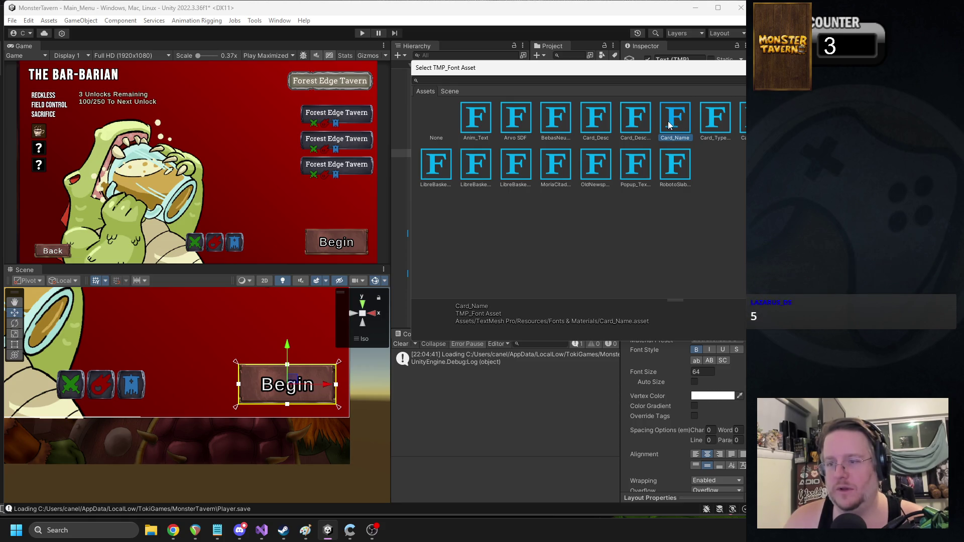
click(741, 123)
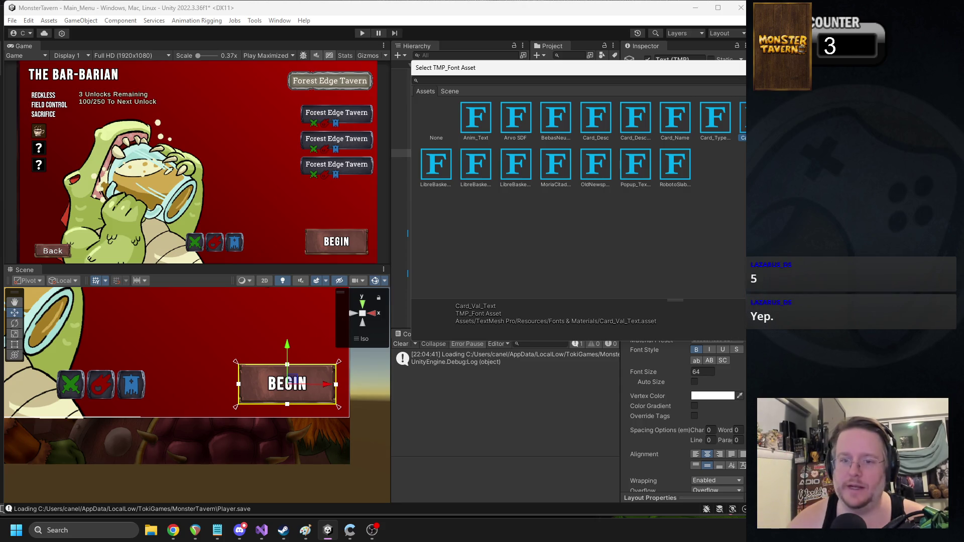
key(Return)
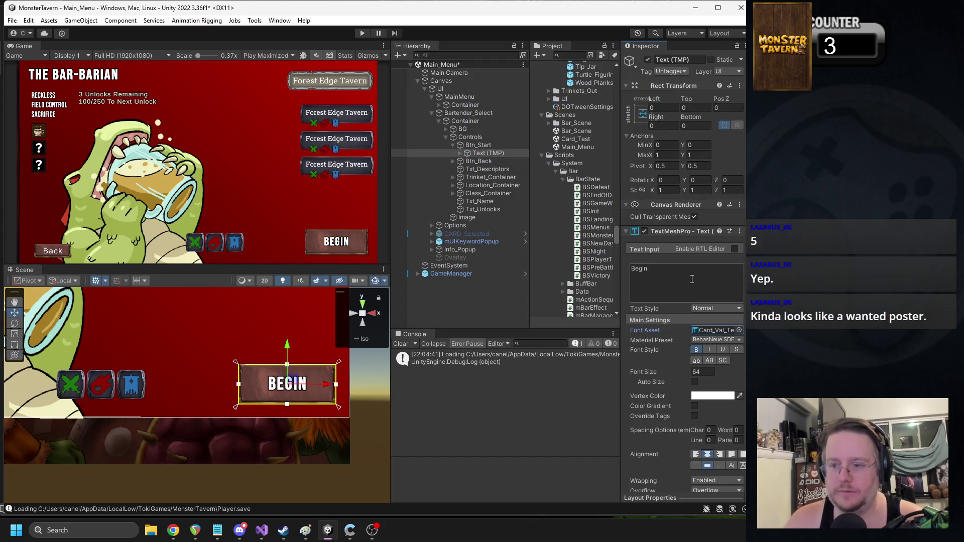
Step: Try a letter spacing of 34 and inspect Btn_Start's layout component options
mouse_move(700, 430)
mouse_down()
mouse_move(734, 432)
mouse_move(726, 439)
mouse_move(710, 427)
mouse_up()
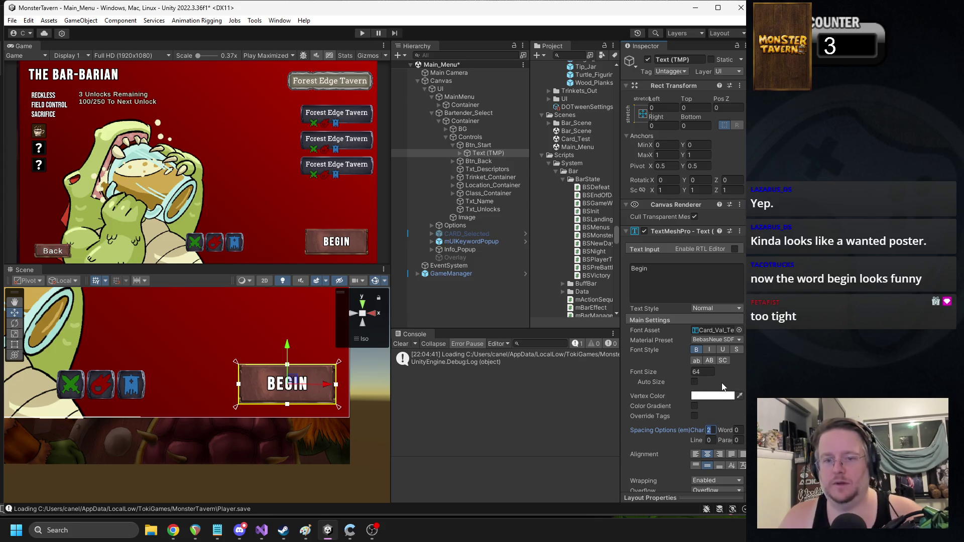
text(34)
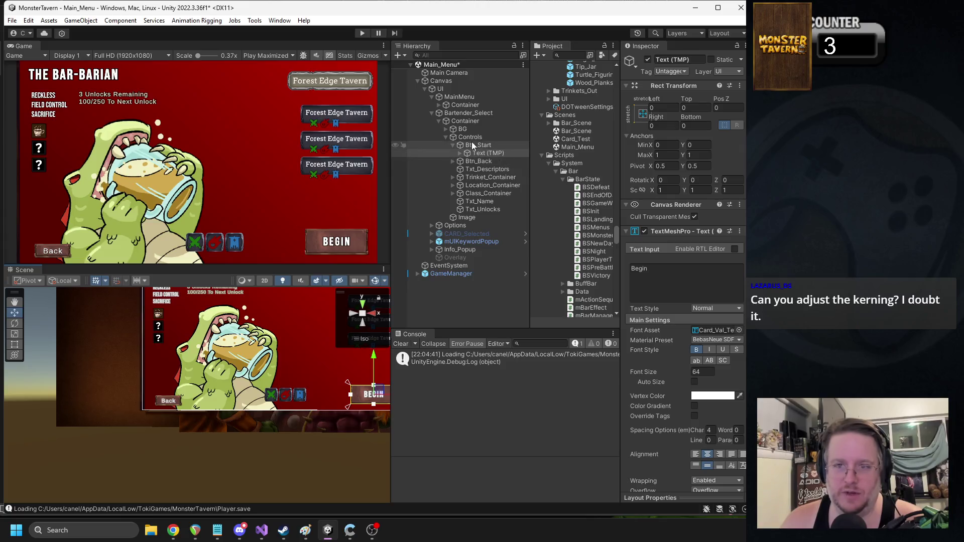
click(472, 143)
right_click(658, 87)
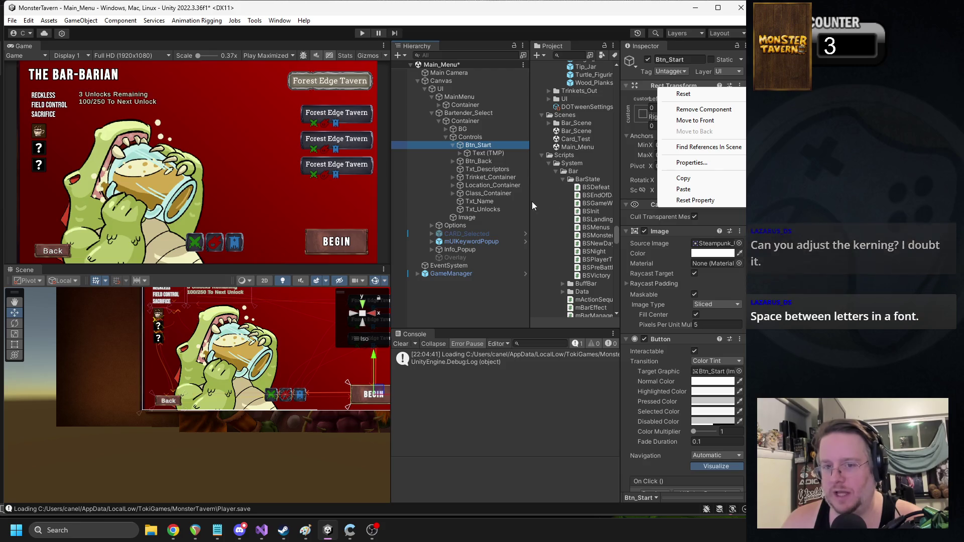
double_click(481, 153)
Step: Try character spacings of 5, 6, 4 and 56, settling on 10
click(710, 430)
text(5)
key(BackSpace)
text(6)
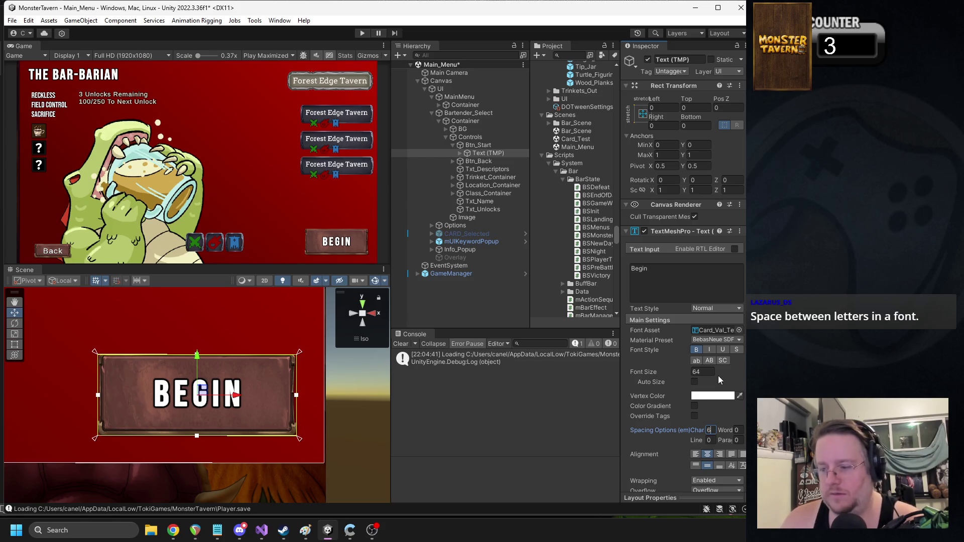
key(BackSpace)
text(4)
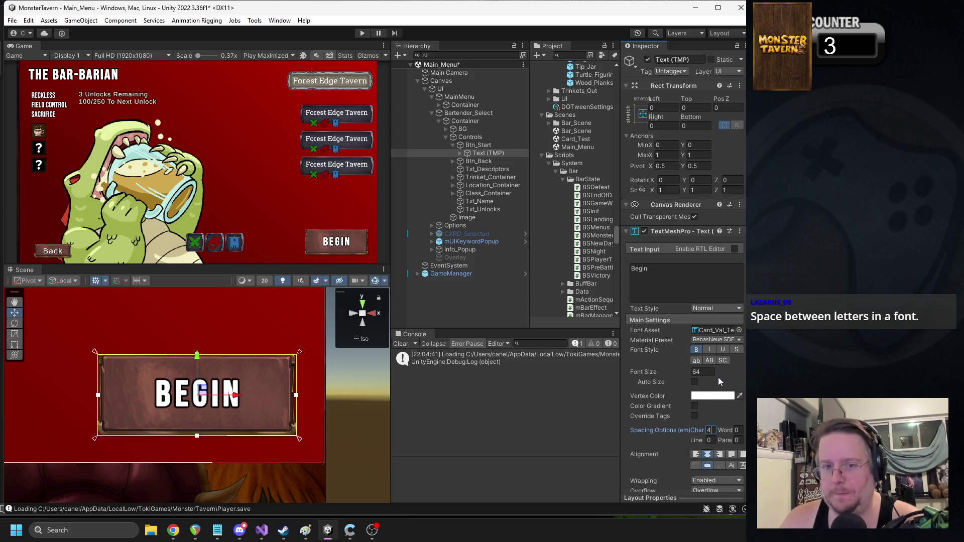
key(Return)
text(5)
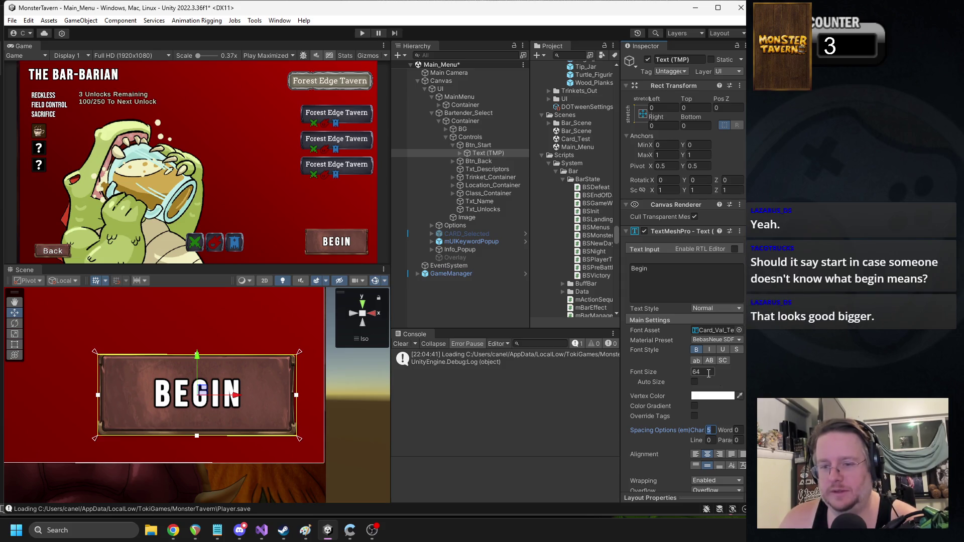
text(6)
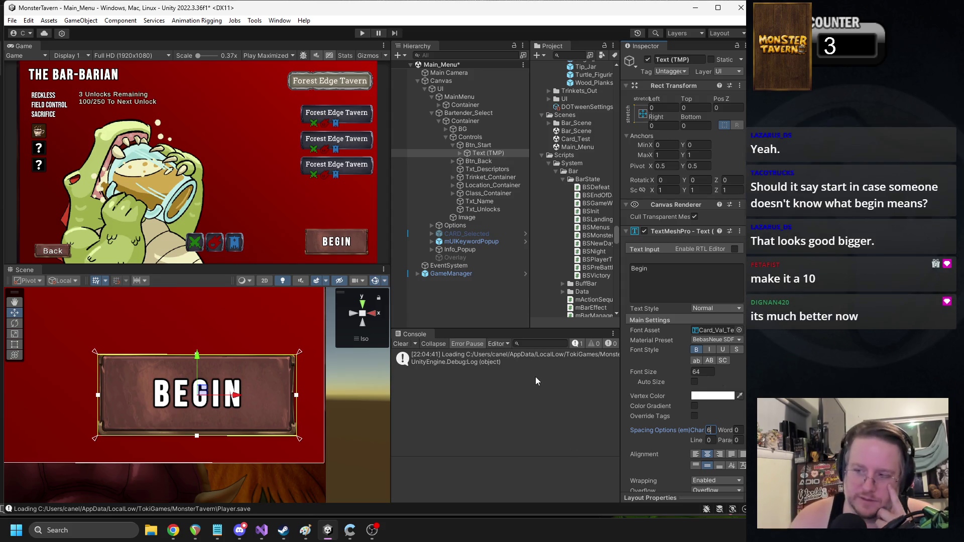
key(BackSpace)
text(10)
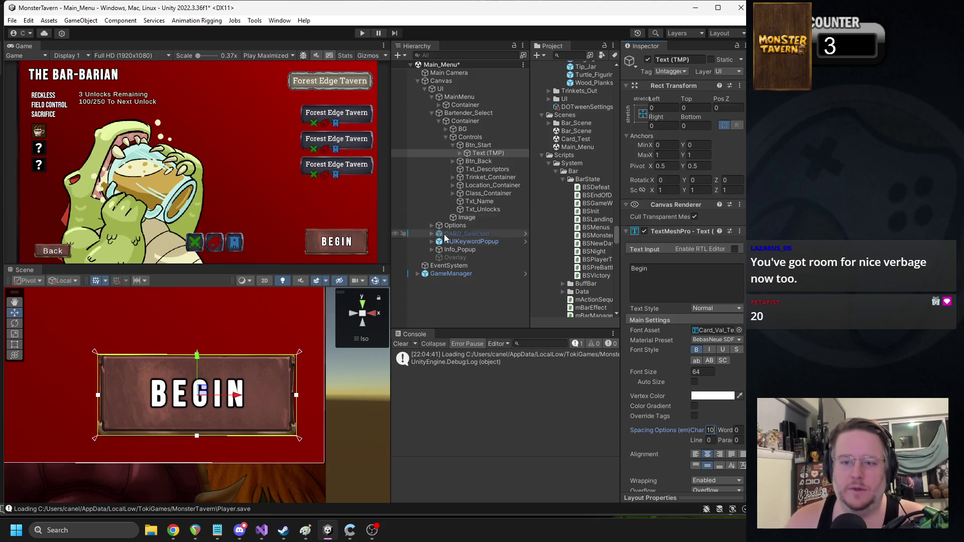
Step: Zoom out to view the whole bartender-select screen and expand the label's text object
scroll(177, 365, down, 5)
drag(125, 383, 293, 408)
scroll(144, 393, down, 5)
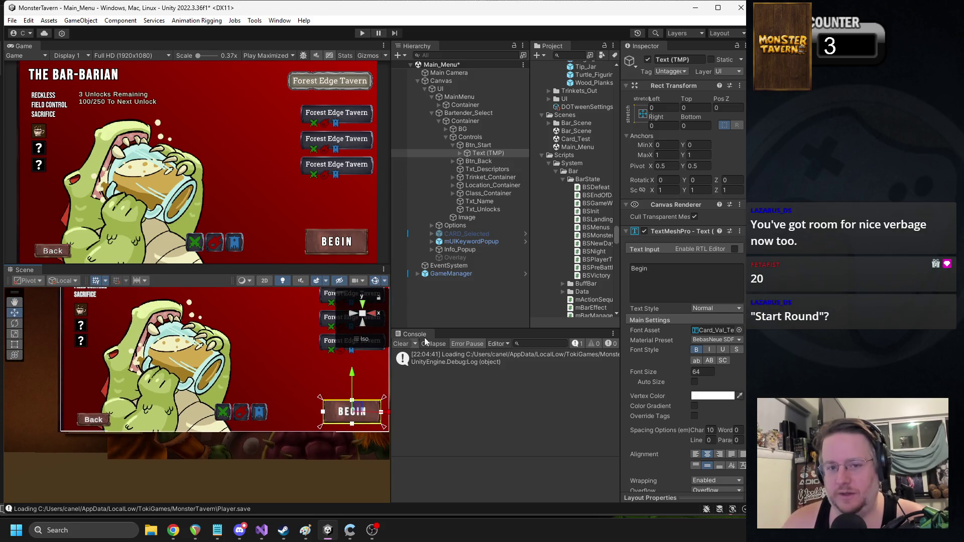
click(460, 153)
Step: Try relabelling the button 'Start Game' in the Text Input box
click(492, 161)
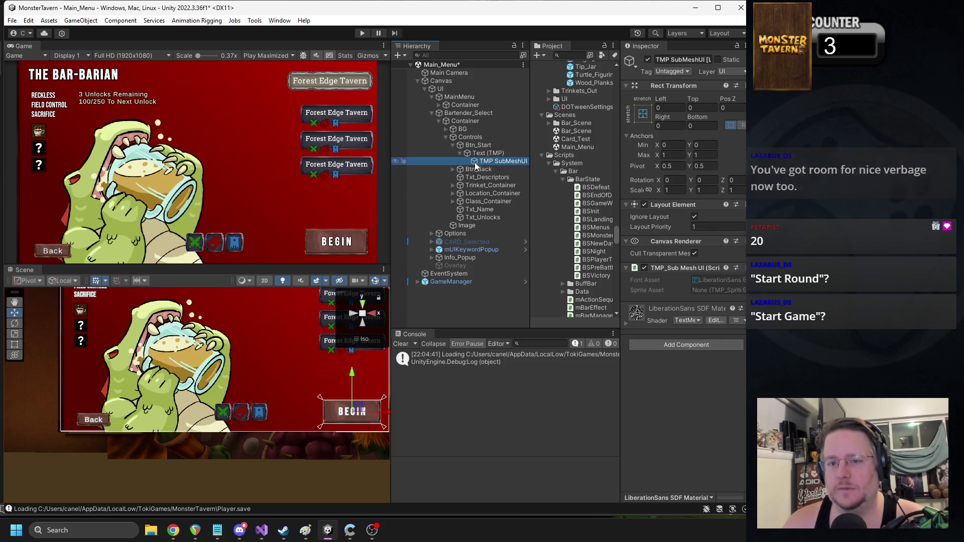
click(482, 152)
click(665, 268)
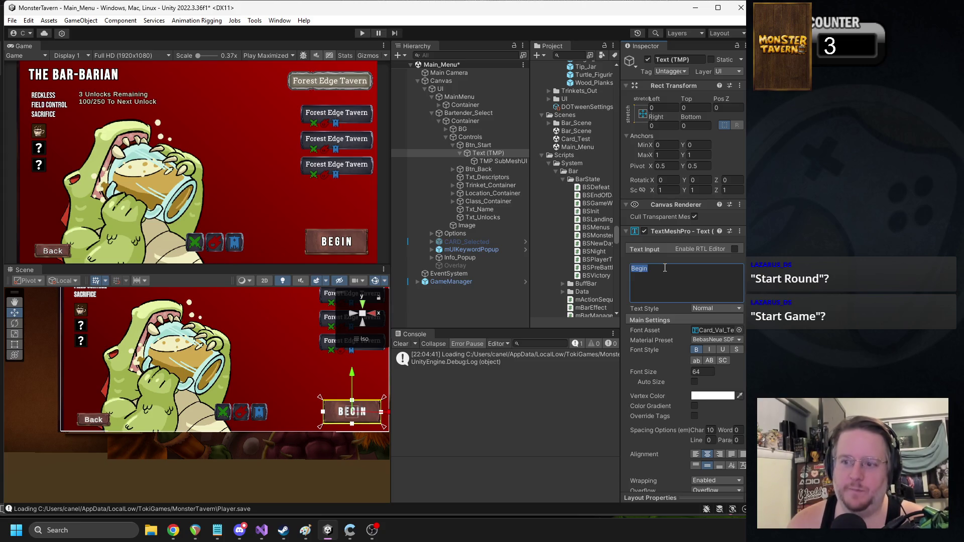
text(Start GTamae)
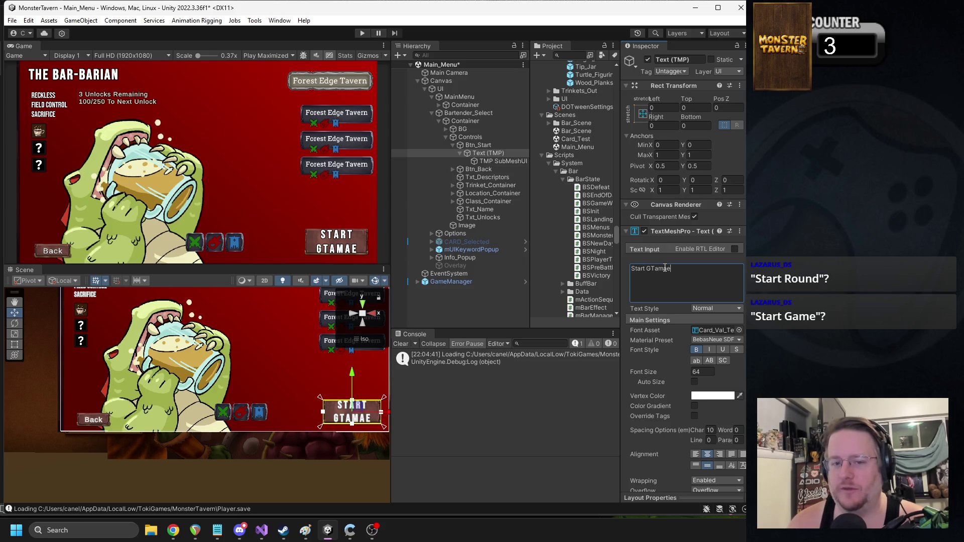
key(BackSpace)
key(BackSpace)
key(BackSpace)
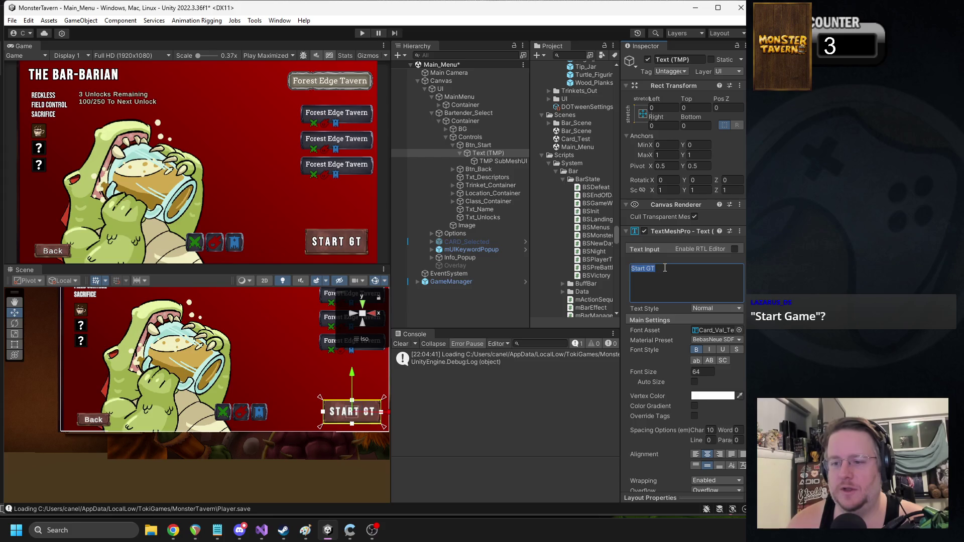
key(BackSpace)
key(BackSpace)
text(gamu)
key(BackSpace)
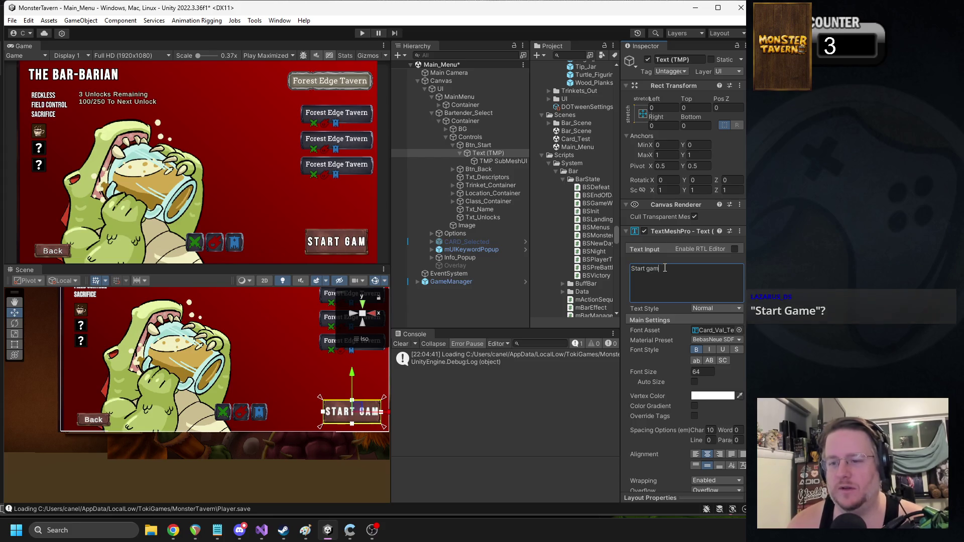
text(e)
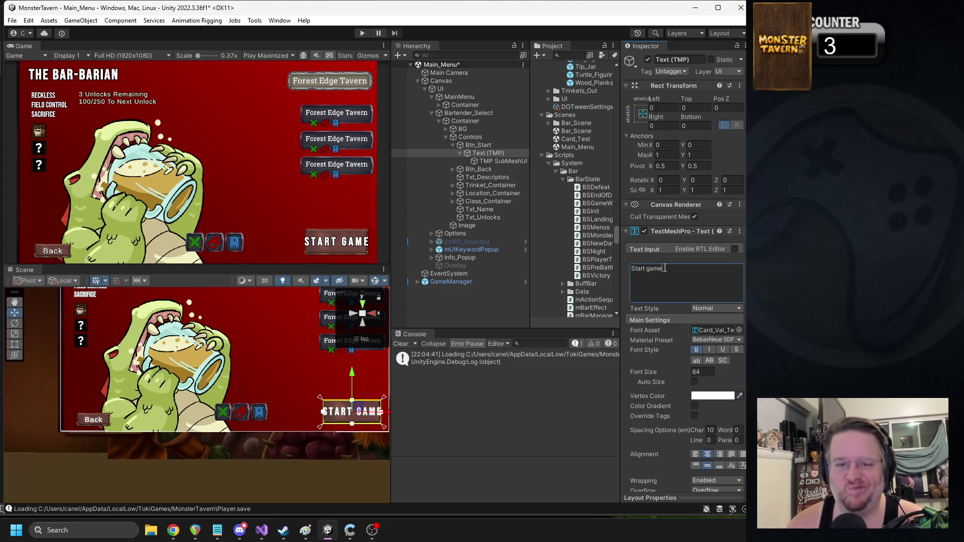
Step: Replace the label text, trying 'Embark' and 'Begin', and settle on 'Tap in'
key(ctrl+a)
key(BackSpace)
text(Embark)
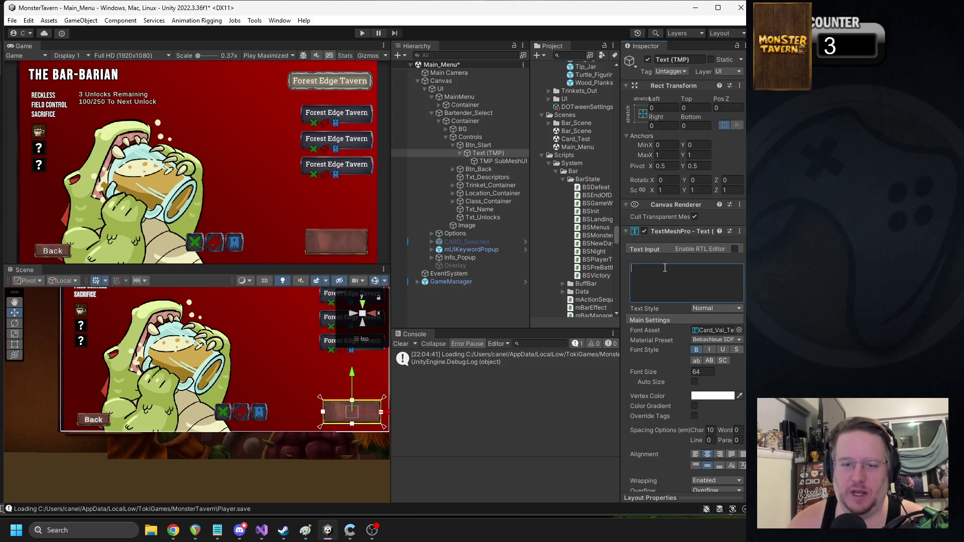
key(ctrl+a)
text(Begin)
key(ctrl+a)
text(Tap in)
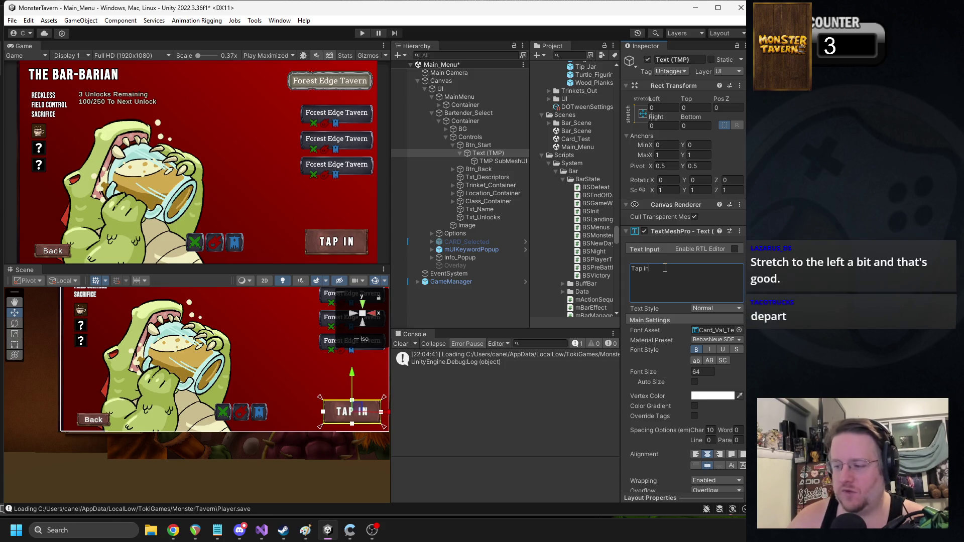
Step: Set the label's character spacing to 20
drag(331, 391, 261, 376)
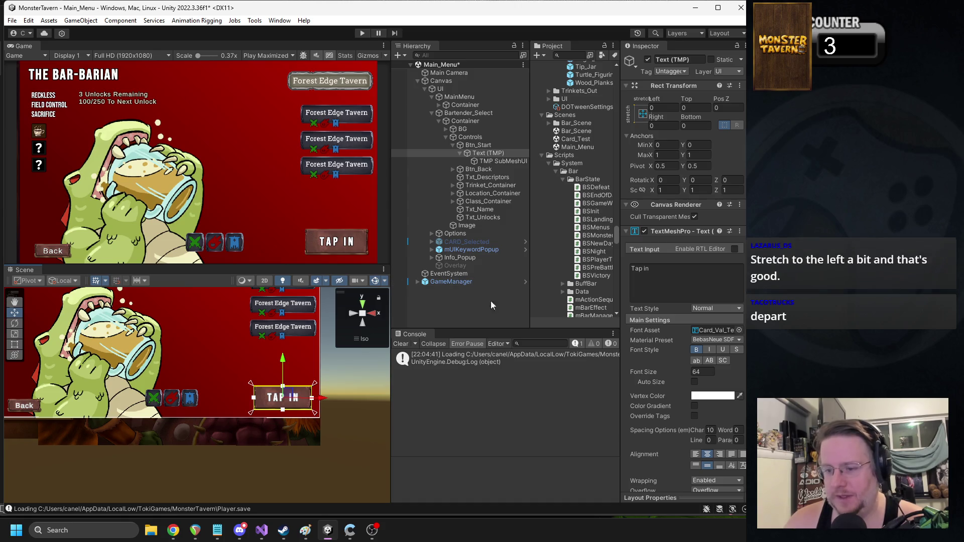
click(709, 431)
text(20)
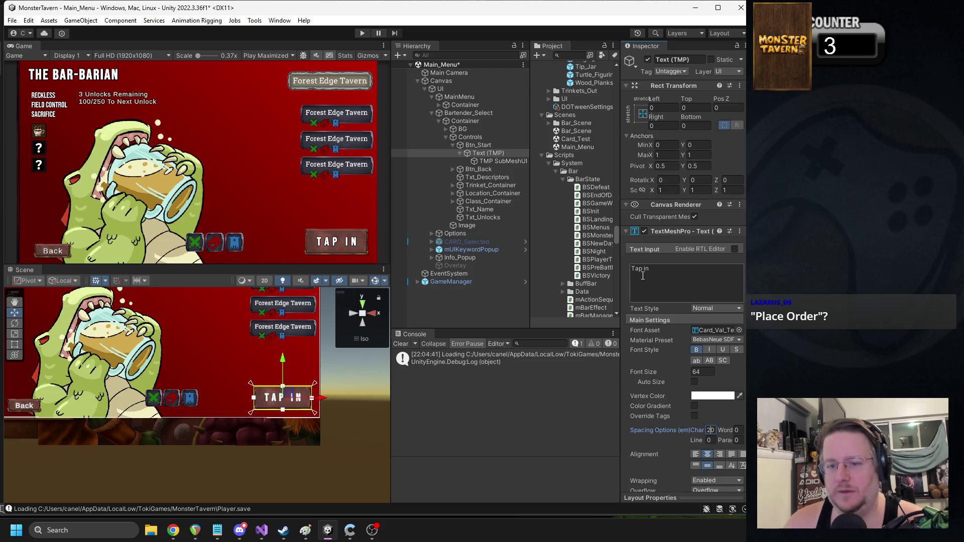
key(alt+Tab)
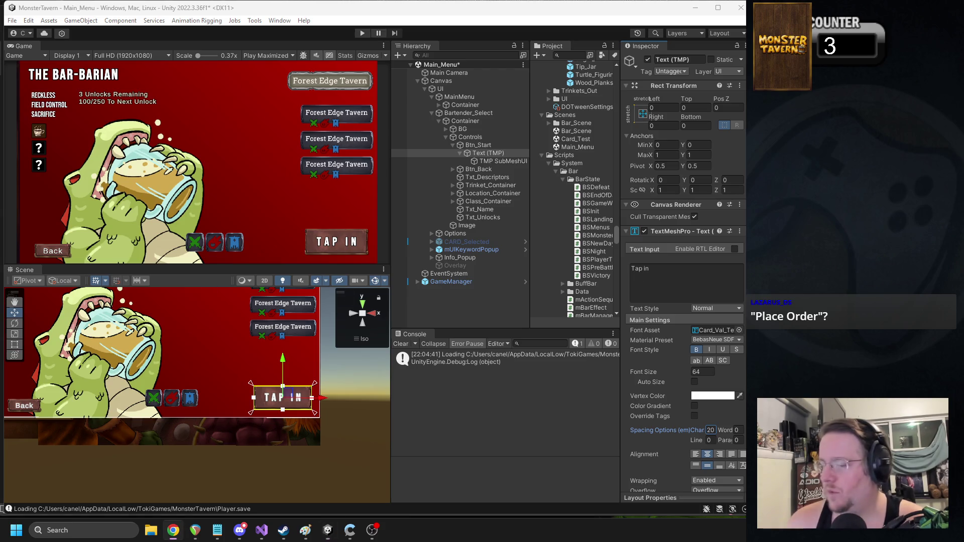
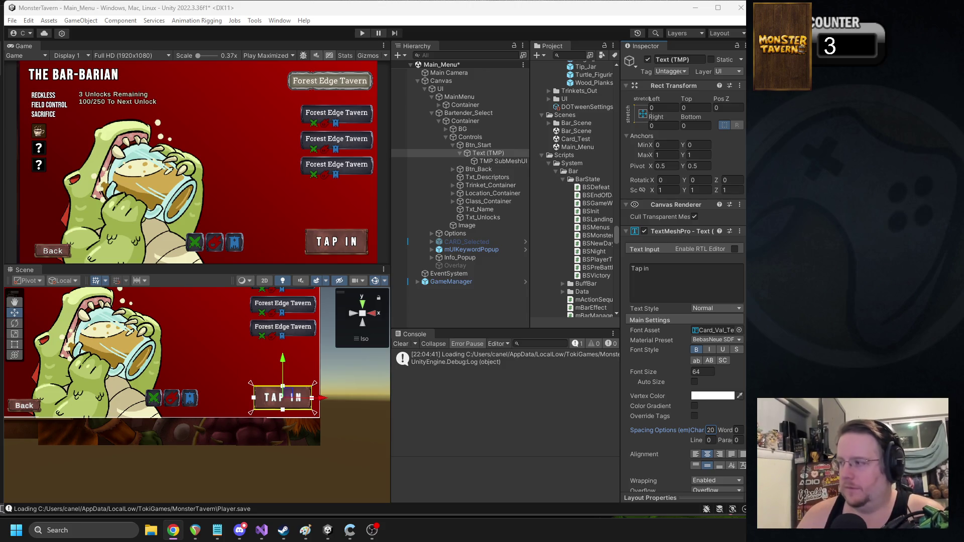
Step: Type 'Clock in' as the start button label and set its character spacing to 10
click(655, 288)
text(Clock in)
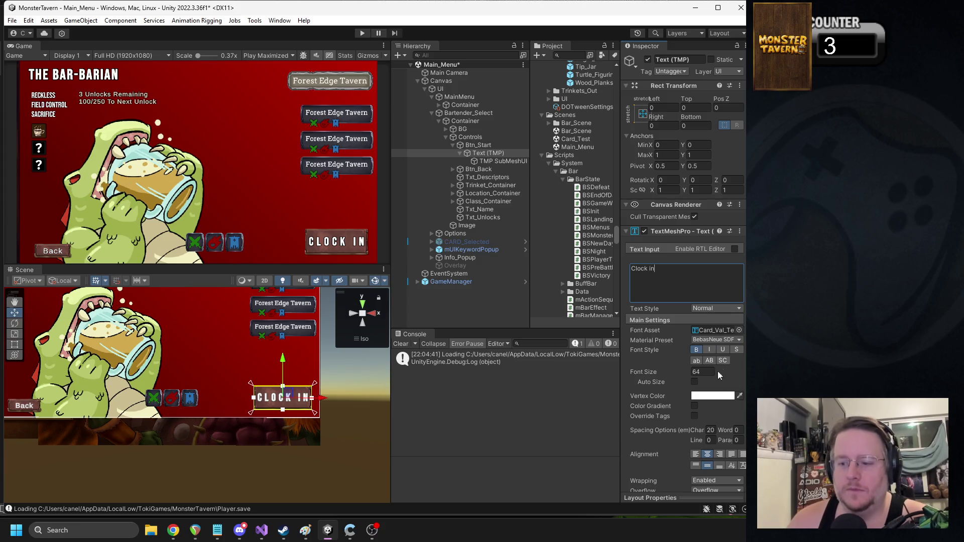
click(713, 431)
text(10)
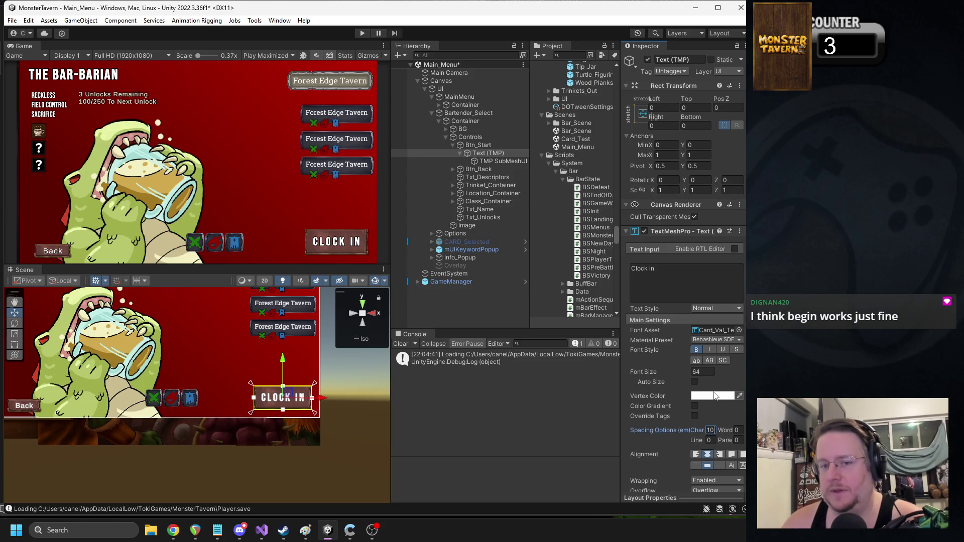
Step: Replace the label with 'Begin', briefly retry 'Clock In', then undo back to 'Begin'
click(669, 266)
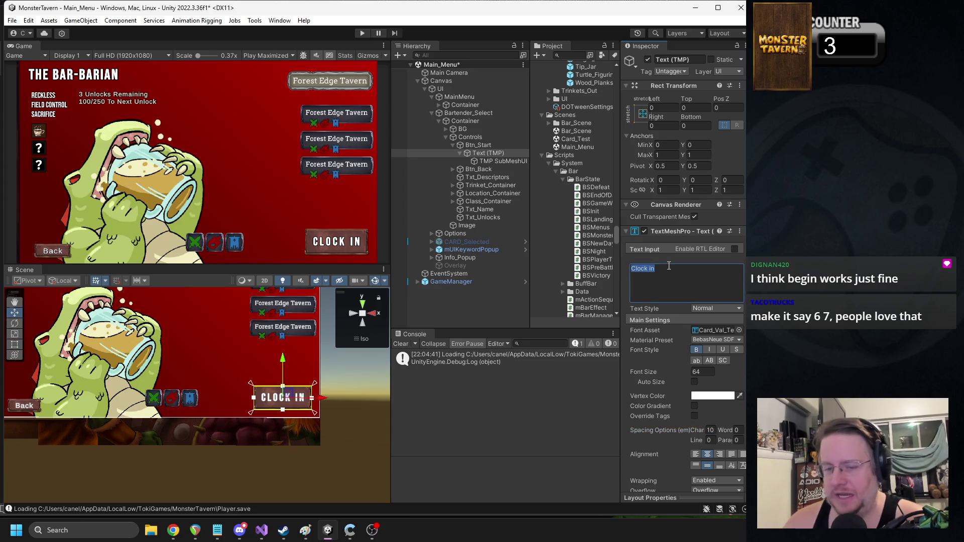
text(Begin)
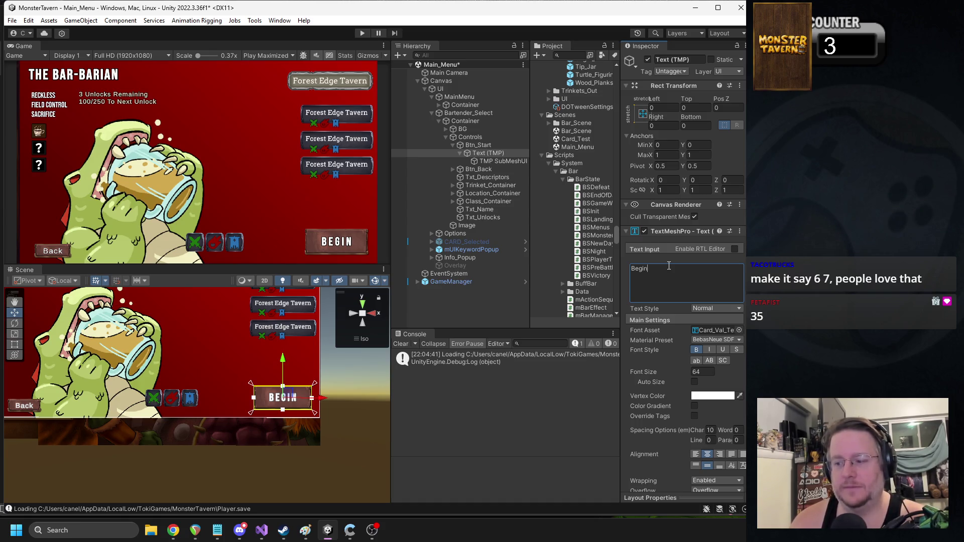
key(ctrl+a)
text(Clock In)
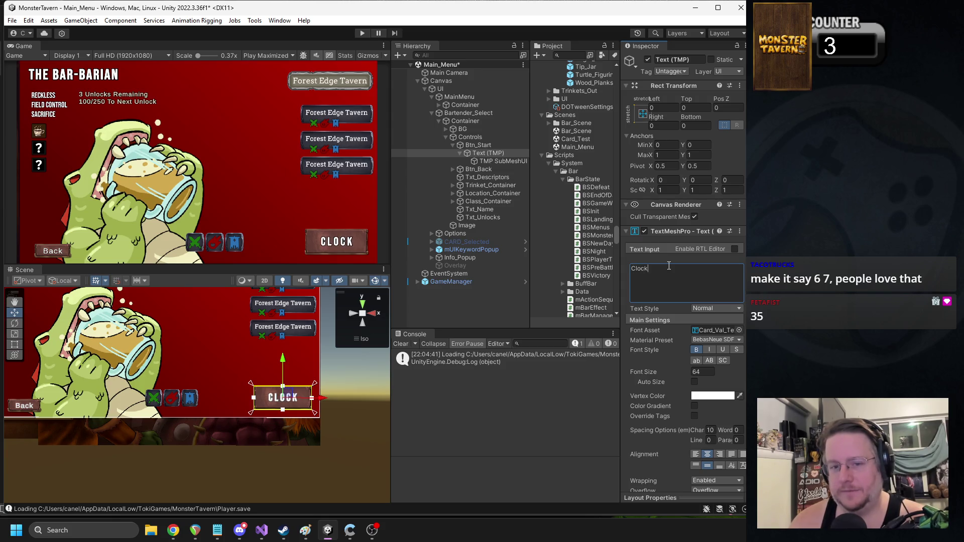
key(ctrl+z)
mouse_move(201, 377)
mouse_down()
mouse_move(297, 376)
mouse_move(234, 376)
mouse_up()
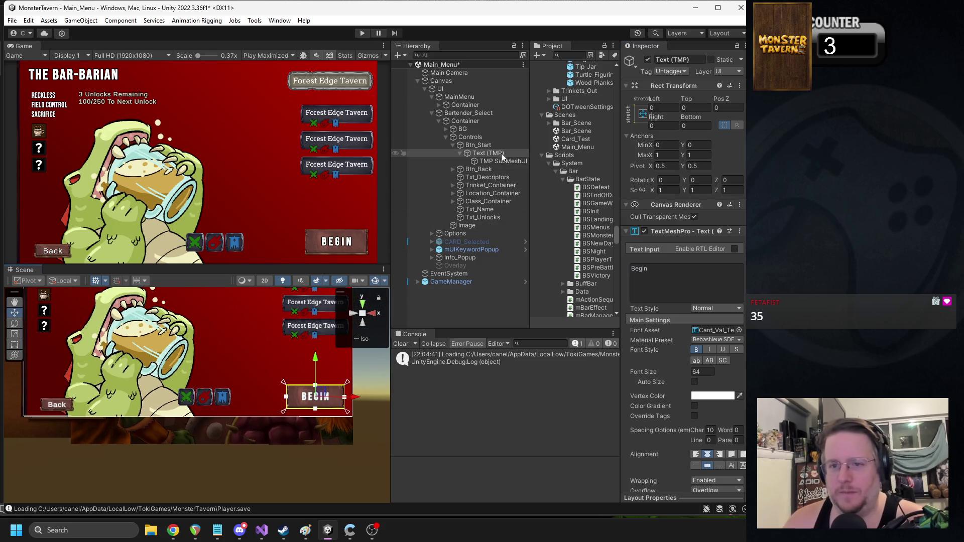
Step: Copy Btn_Start's Rect Transform and paste its values onto Btn_Back
click(479, 146)
right_click(670, 86)
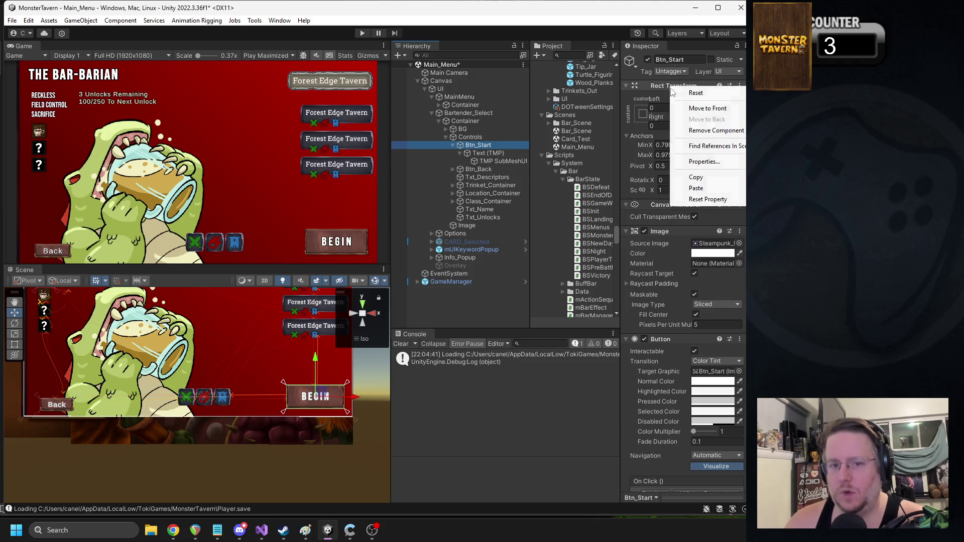
click(697, 177)
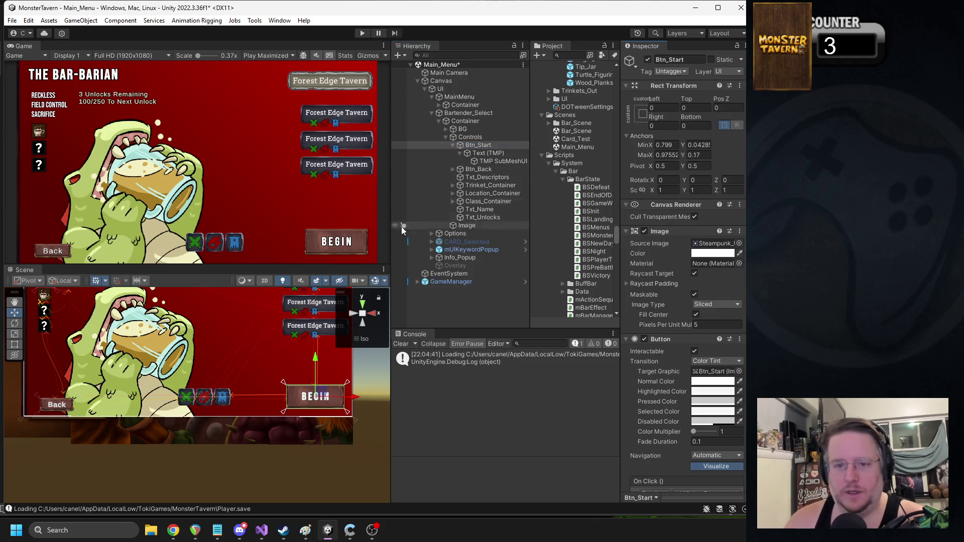
click(454, 147)
click(478, 153)
right_click(671, 91)
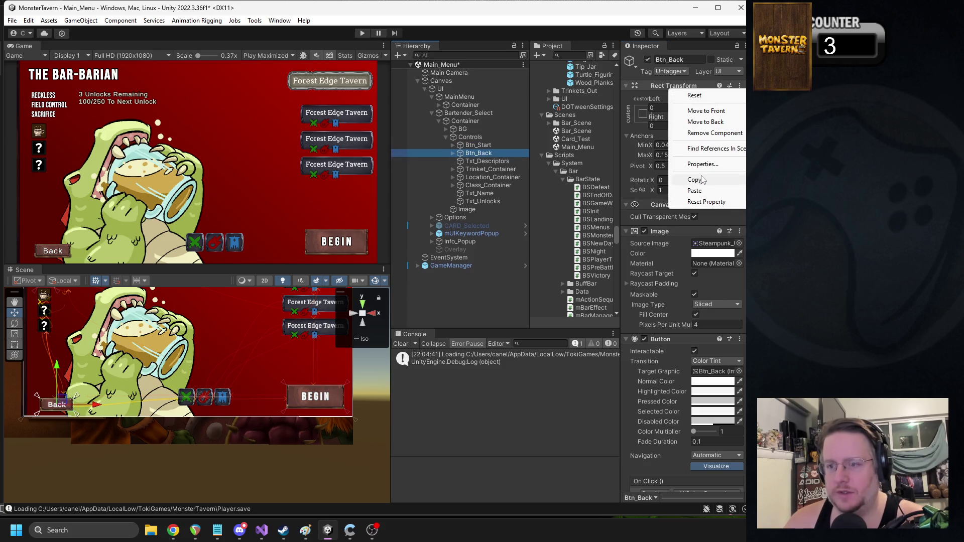
click(695, 191)
scroll(197, 396, down, 2)
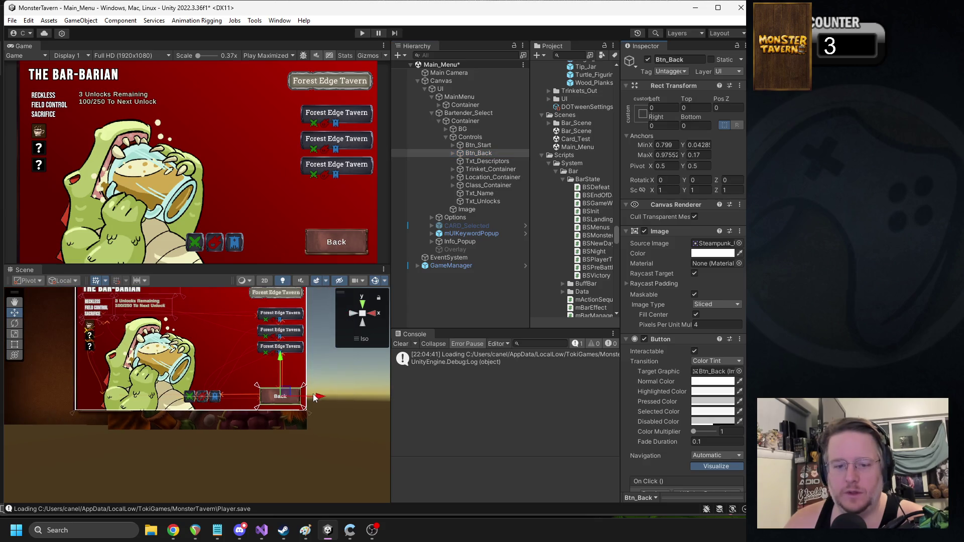
Step: Move the Back button to the bottom-left and align its anchors with the button edges
drag(316, 397, 141, 400)
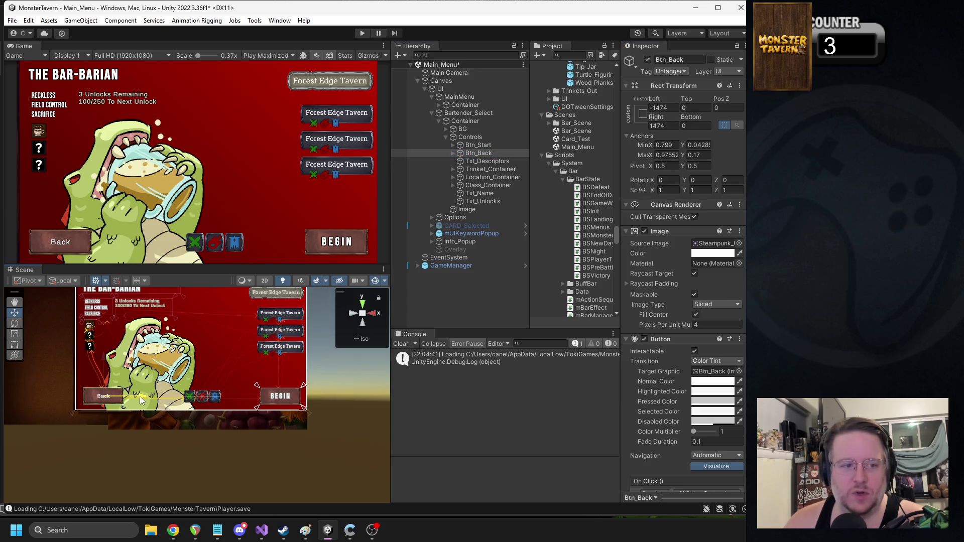
drag(256, 407, 82, 408)
drag(301, 393, 124, 392)
scroll(168, 419, up, 3)
scroll(168, 419, up, 3)
drag(293, 438, 297, 438)
drag(104, 442, 93, 443)
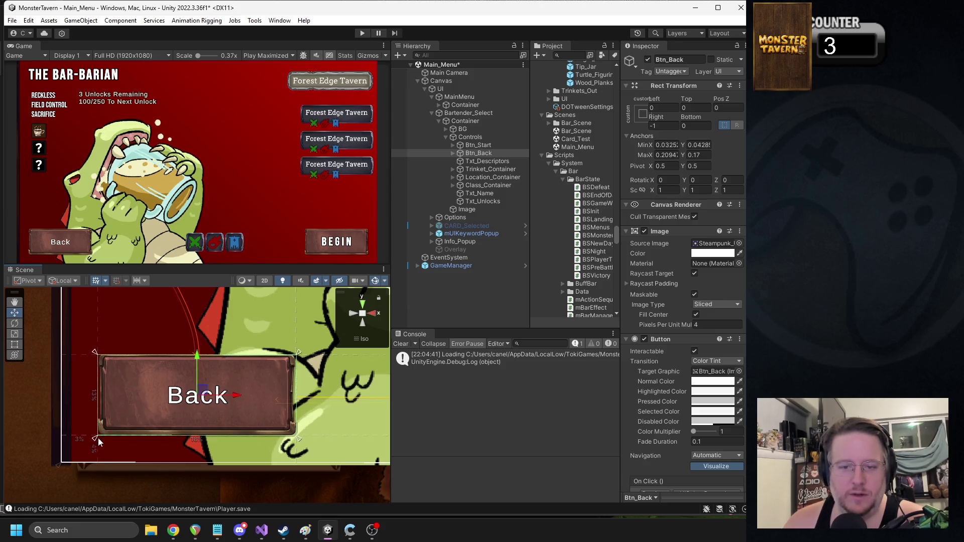
Step: Paste Begin's TextMeshPro component values onto the Back label and retype it as 'Back'
click(453, 145)
click(479, 154)
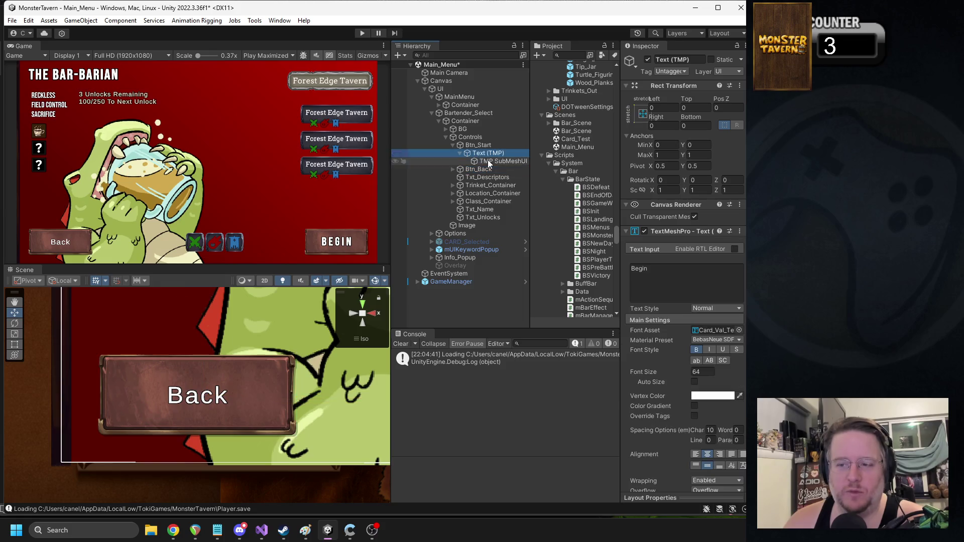
right_click(667, 236)
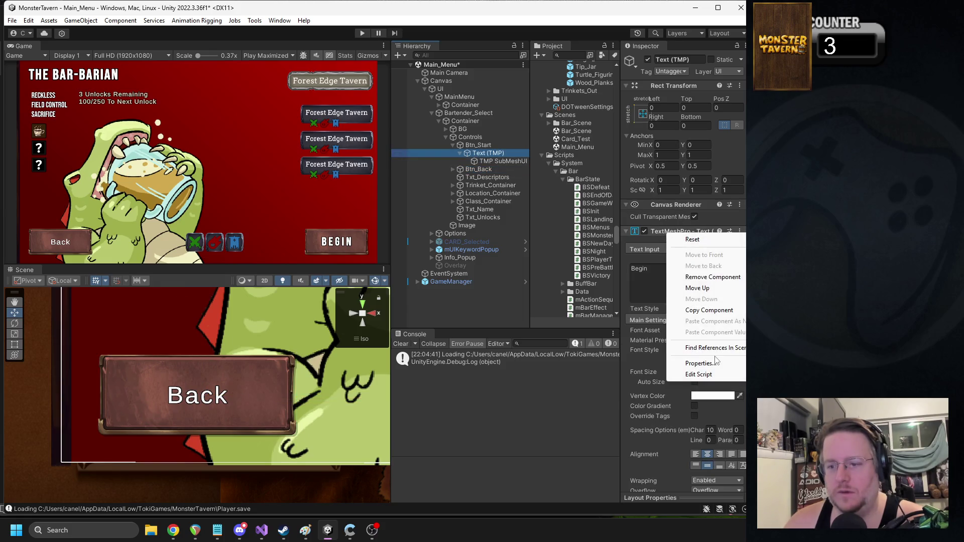
click(683, 310)
click(454, 169)
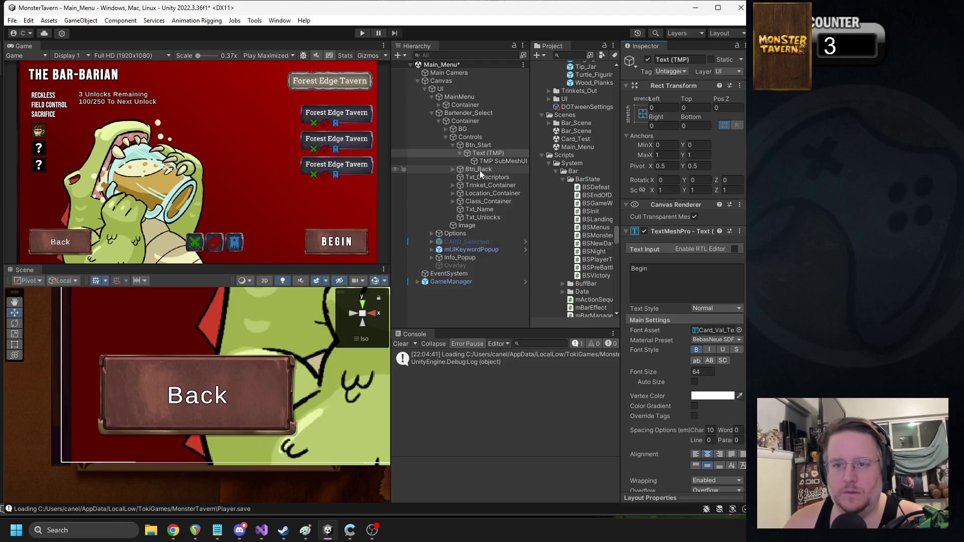
click(481, 177)
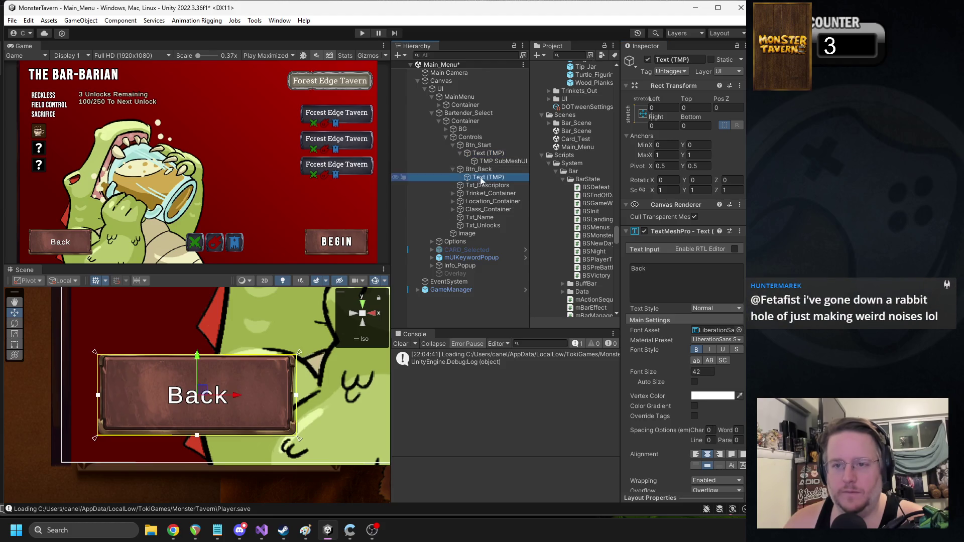
right_click(670, 236)
click(713, 339)
click(681, 274)
key(ctrl+a)
text(Back)
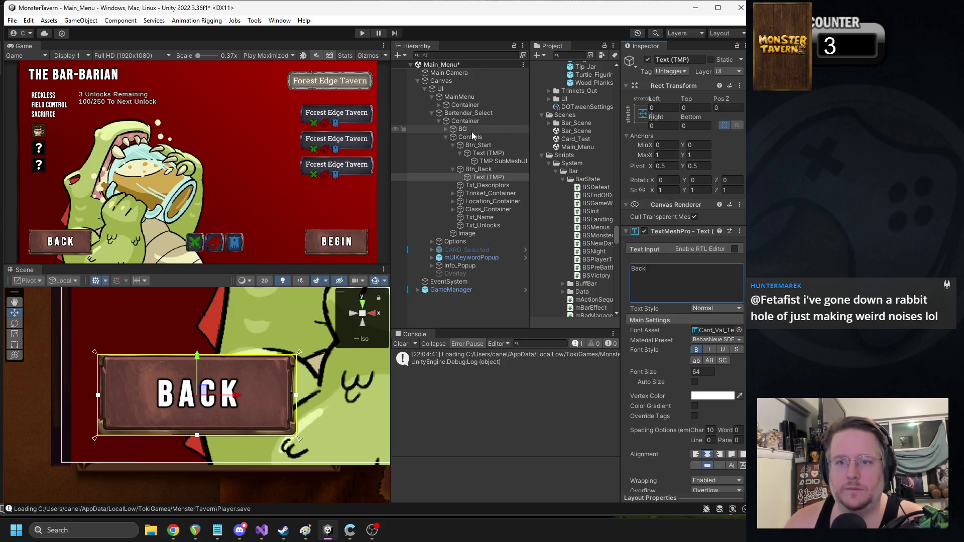
Step: Save the Main_Menu scene and deactivate the bartender-select Container
click(446, 137)
key(ctrl+s)
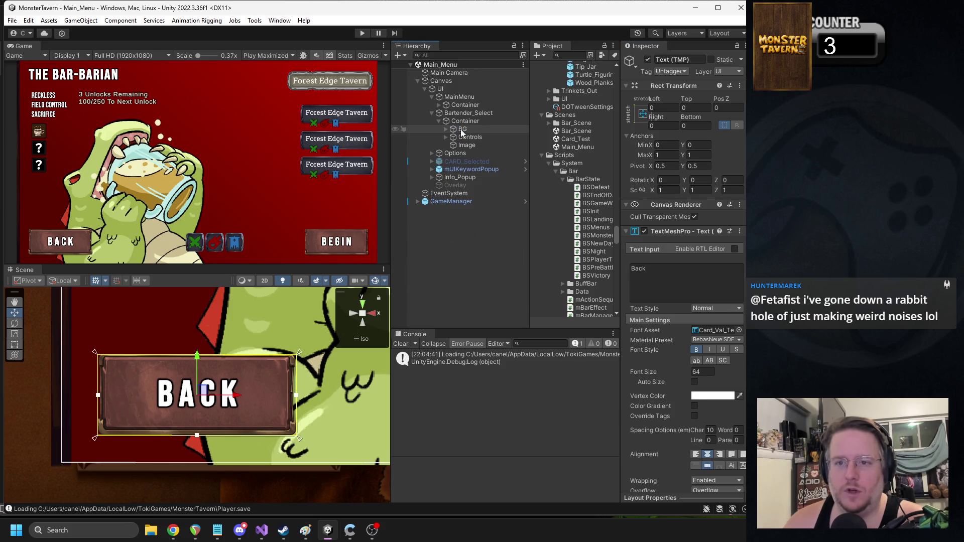
click(464, 121)
click(648, 59)
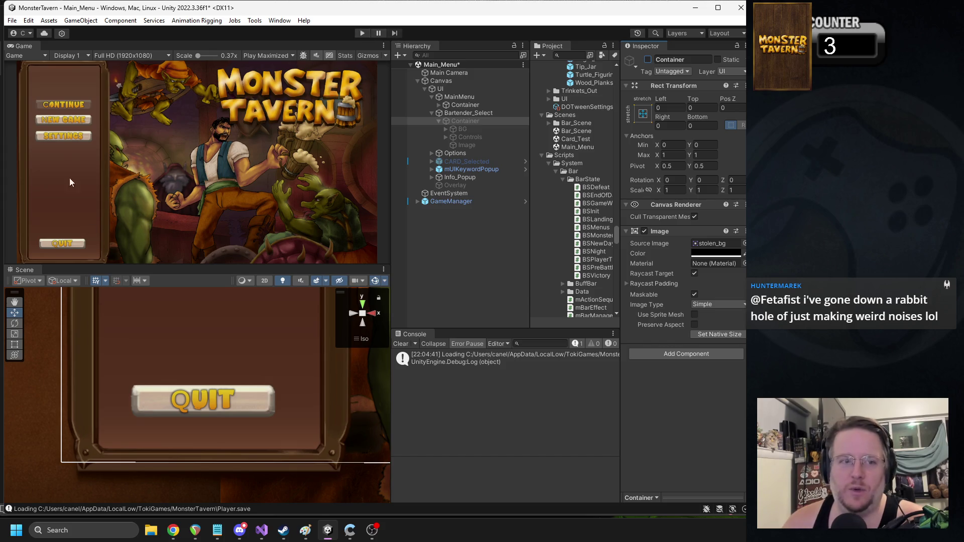
Step: Play-test New Run then Back twice, then restart play and Continue the run into the bar
click(362, 34)
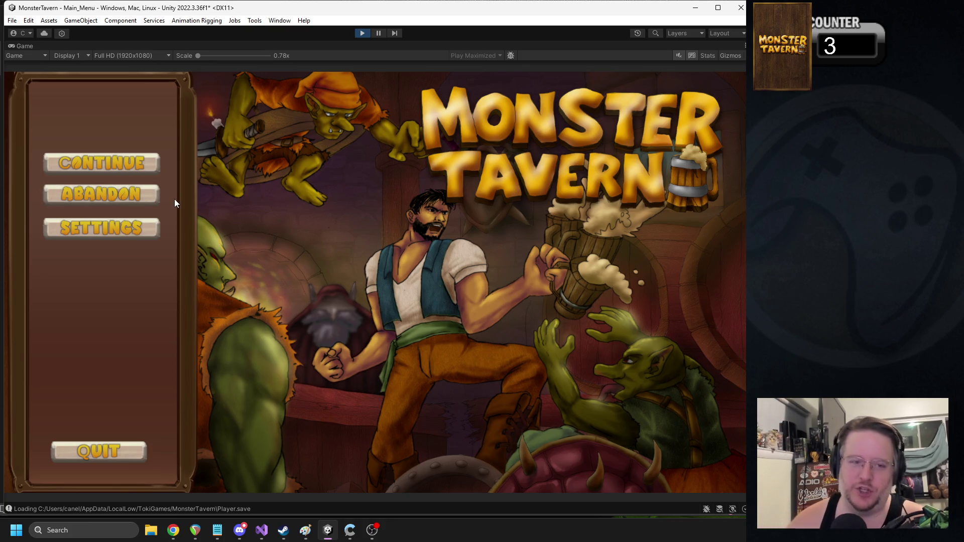
click(104, 194)
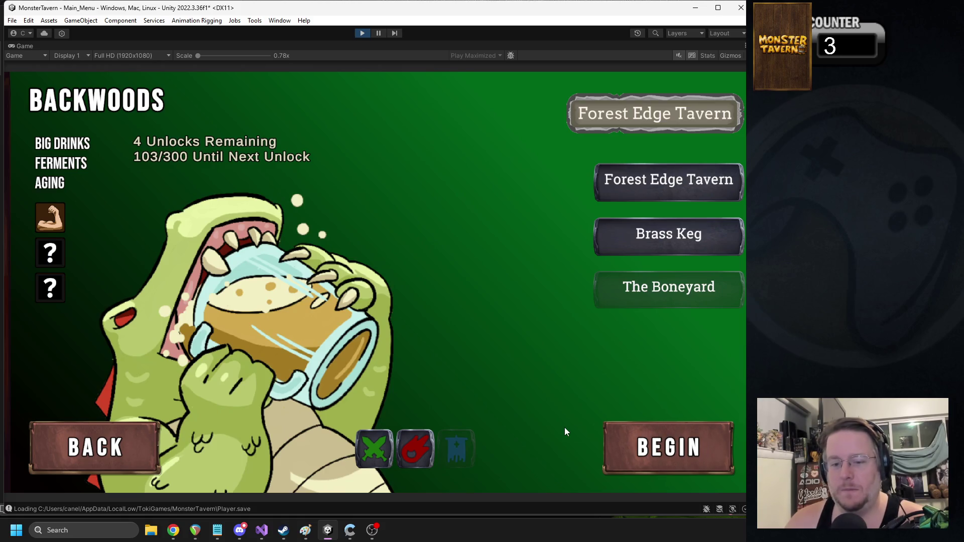
click(144, 435)
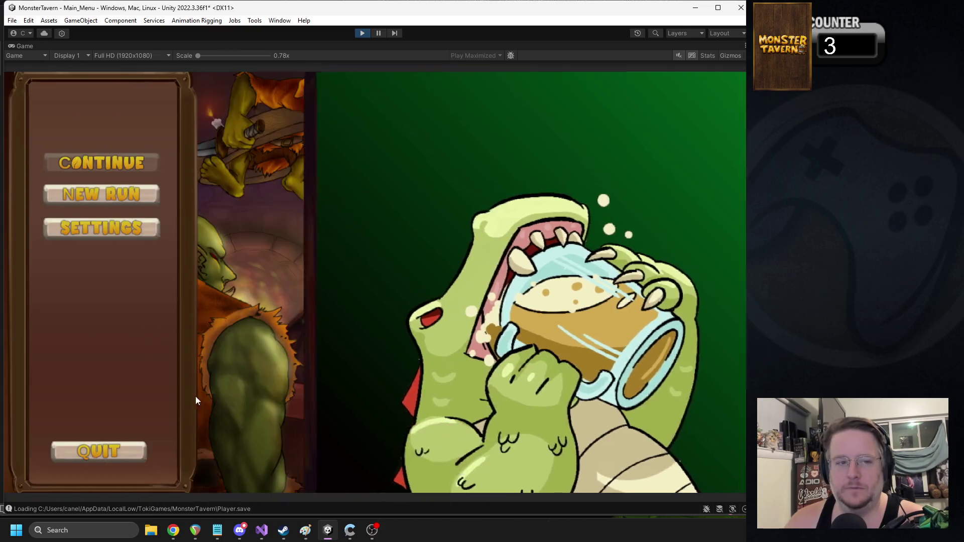
click(139, 189)
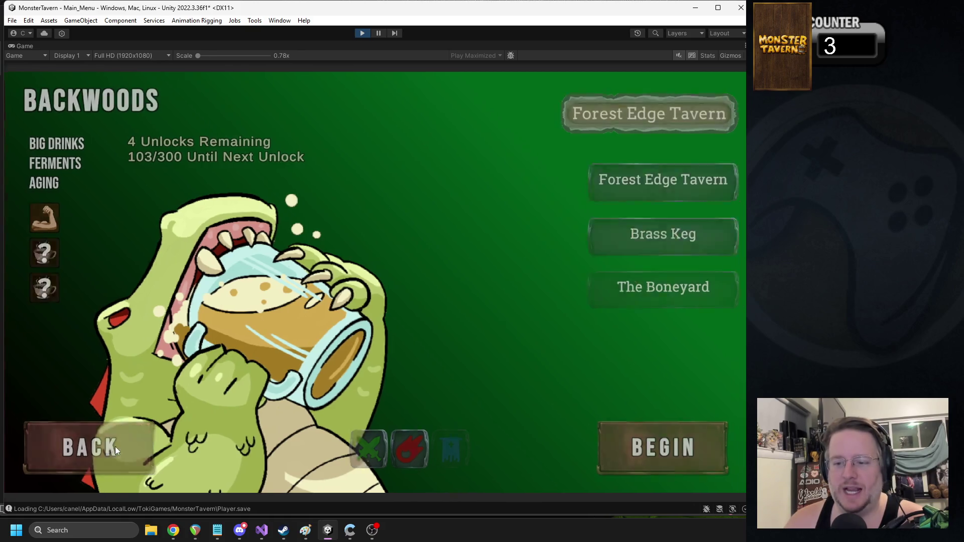
click(116, 448)
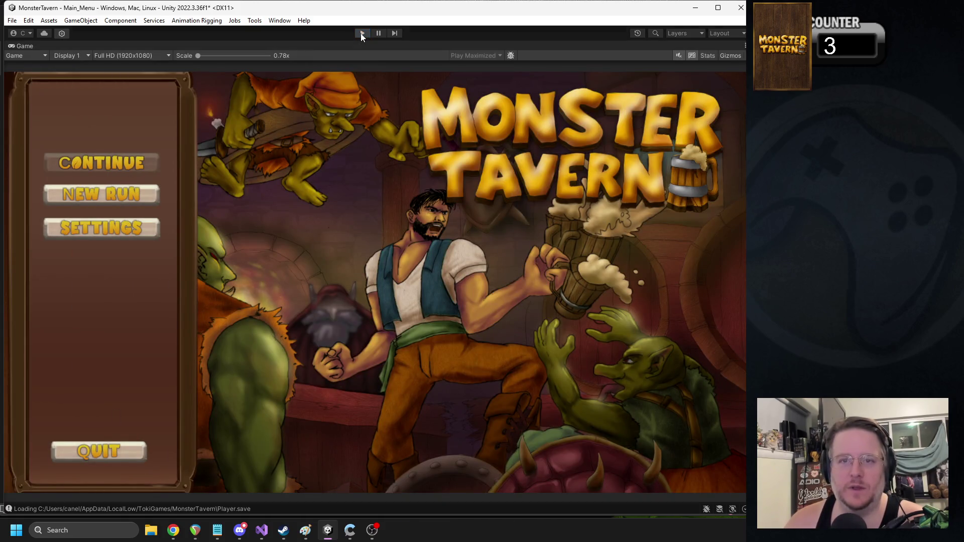
click(361, 33)
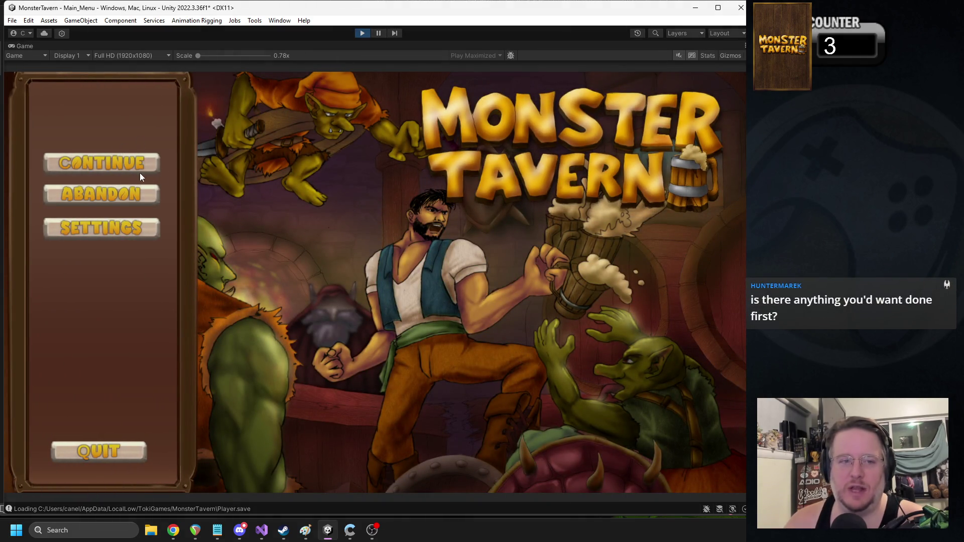
click(120, 165)
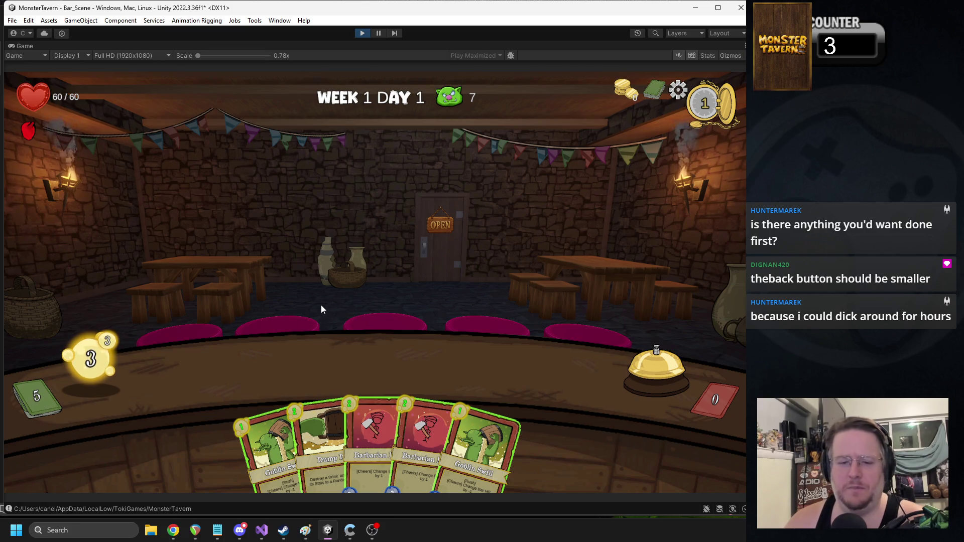
Step: Play Goblin Swill and whiskey cards onto the bar, then stop play mode
drag(266, 440, 228, 390)
drag(352, 417, 309, 367)
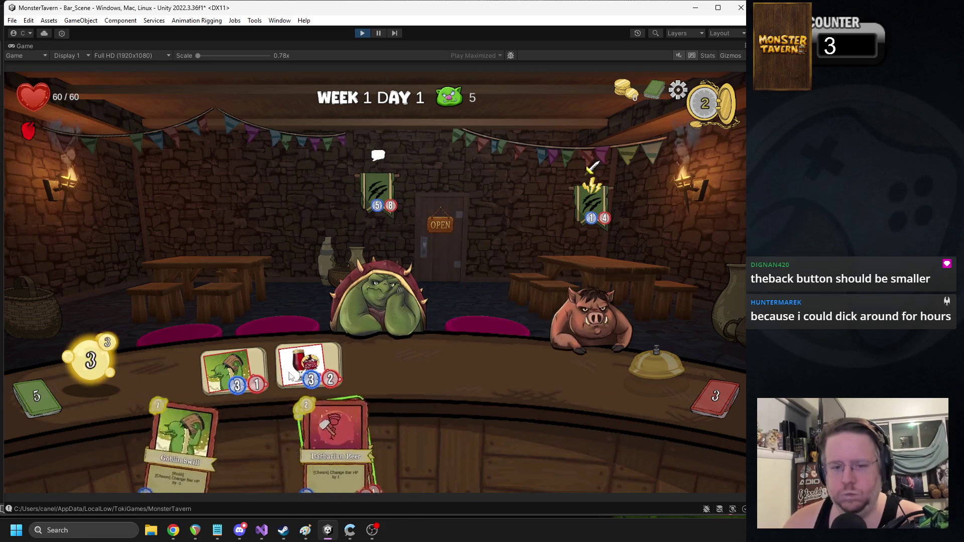
mouse_move(292, 374)
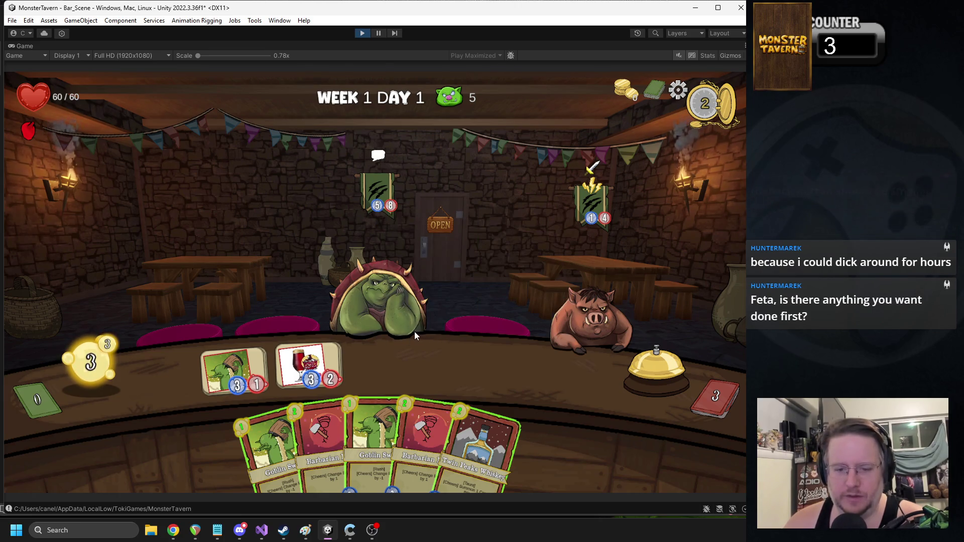
mouse_move(479, 447)
mouse_down()
mouse_move(469, 413)
mouse_move(381, 370)
mouse_up()
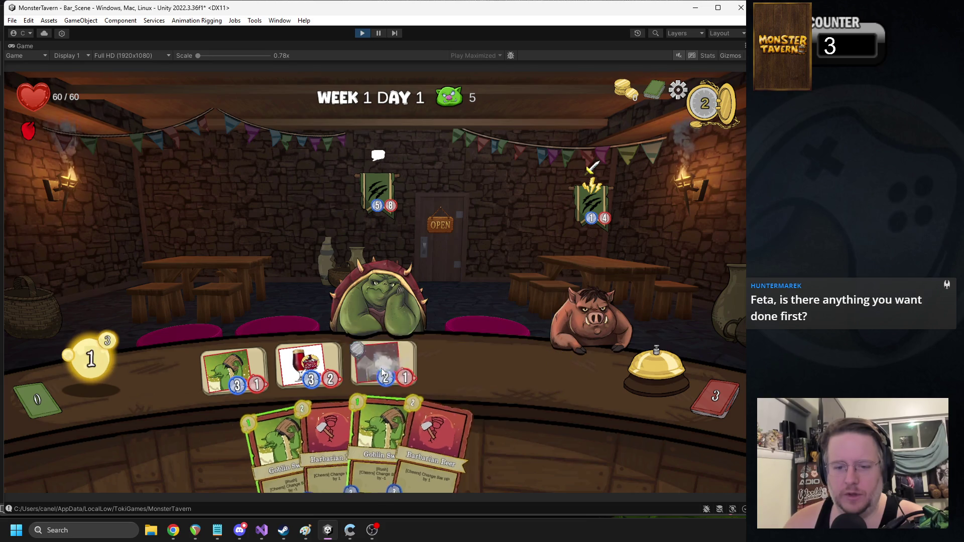
mouse_move(391, 366)
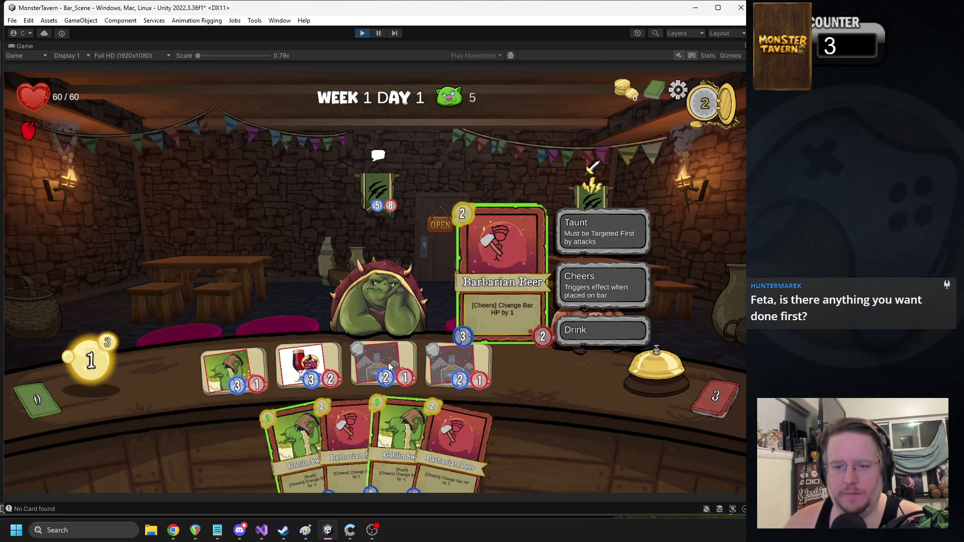
click(361, 34)
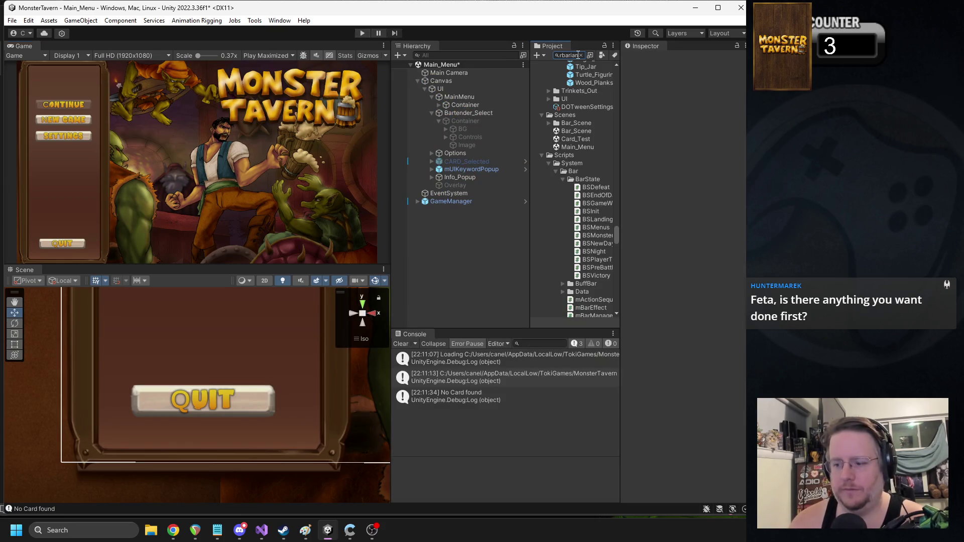
Step: Set the Barbarian Beer drink prefab's Portrait to the 999_Barbarian sprite
click(583, 157)
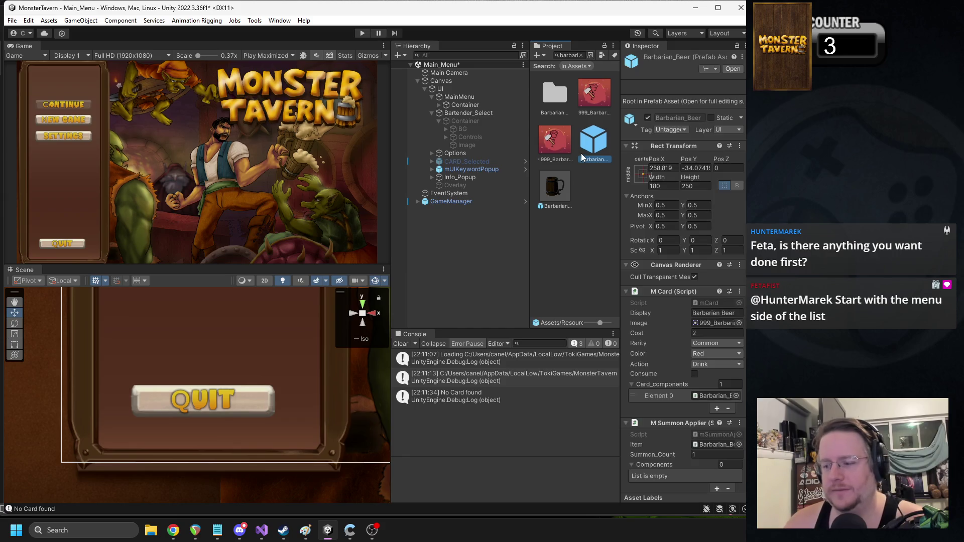
click(372, 528)
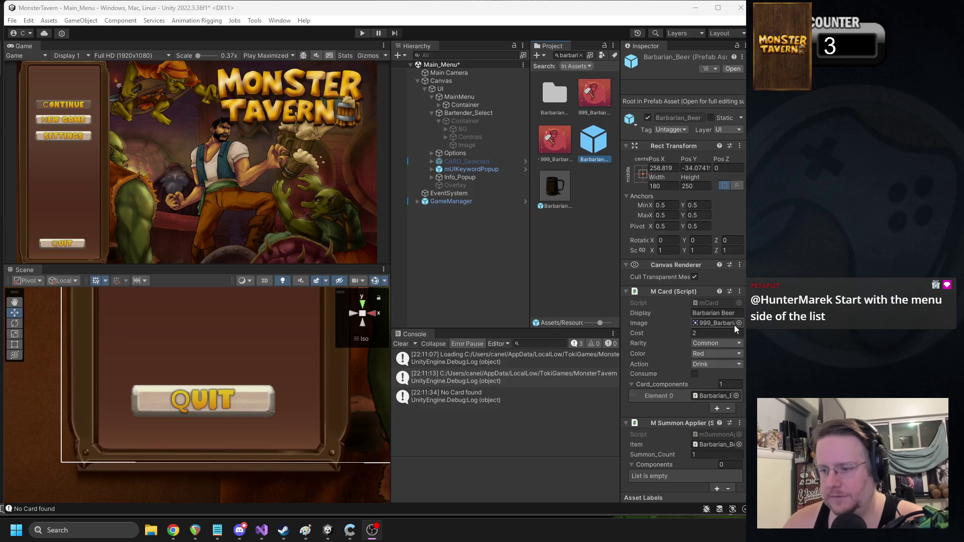
click(558, 188)
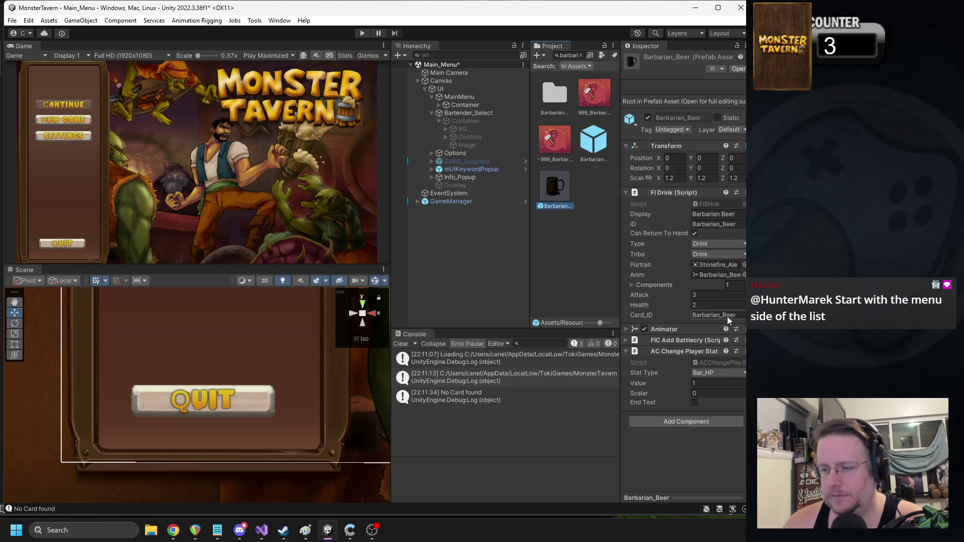
click(744, 265)
text(Barb)
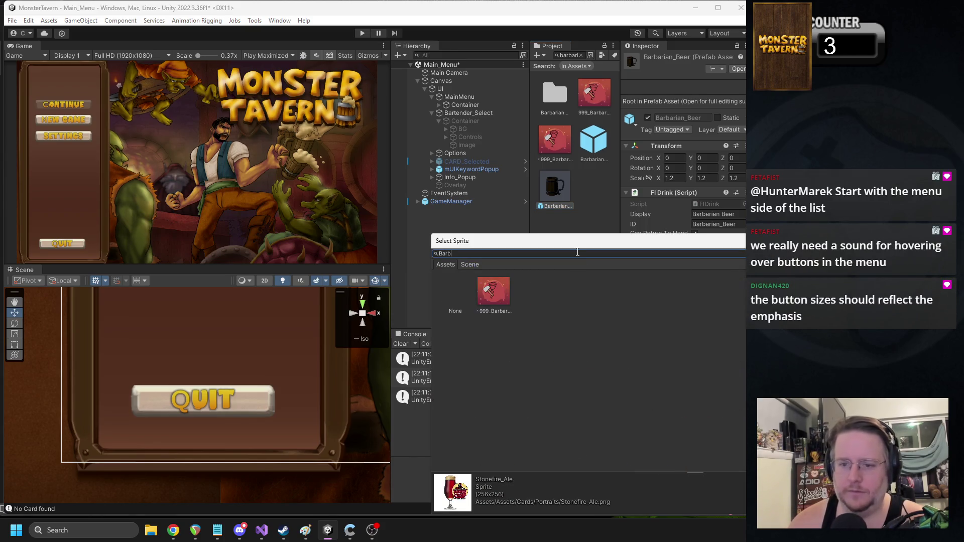
double_click(490, 294)
Step: Search the assets for Twin Peaks and tick Consume on the Twin Peaks Whiskey card
click(576, 56)
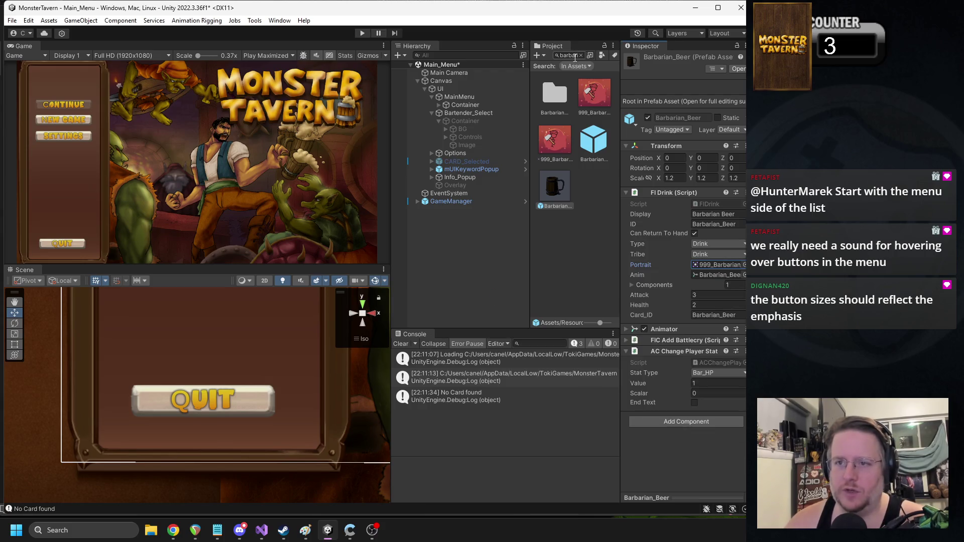
text(Twin)
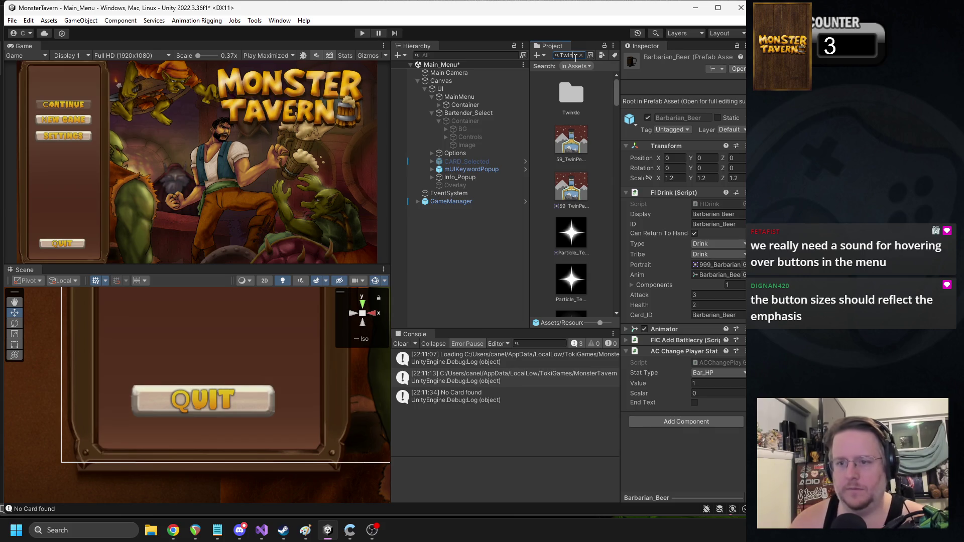
text(pea)
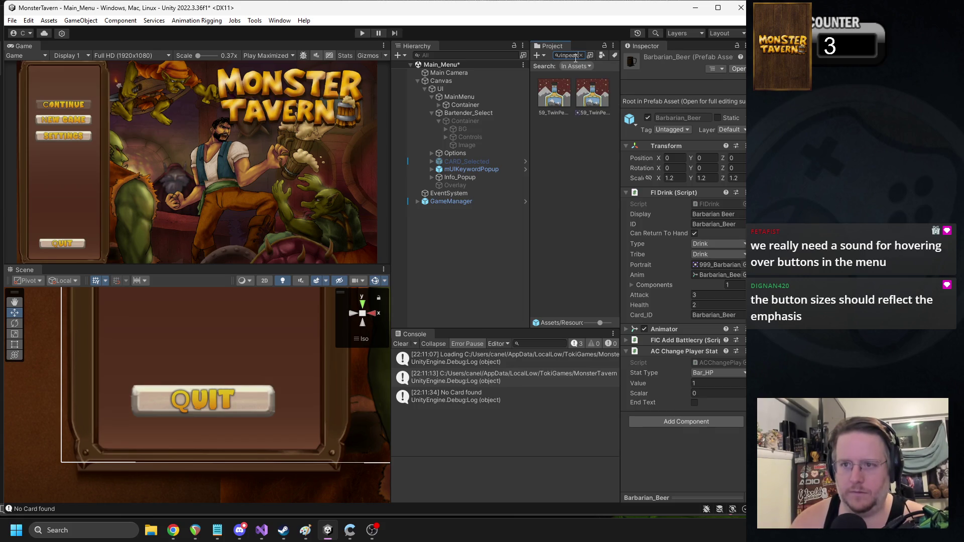
key(BackSpace)
key(BackSpace)
key(BackSpace)
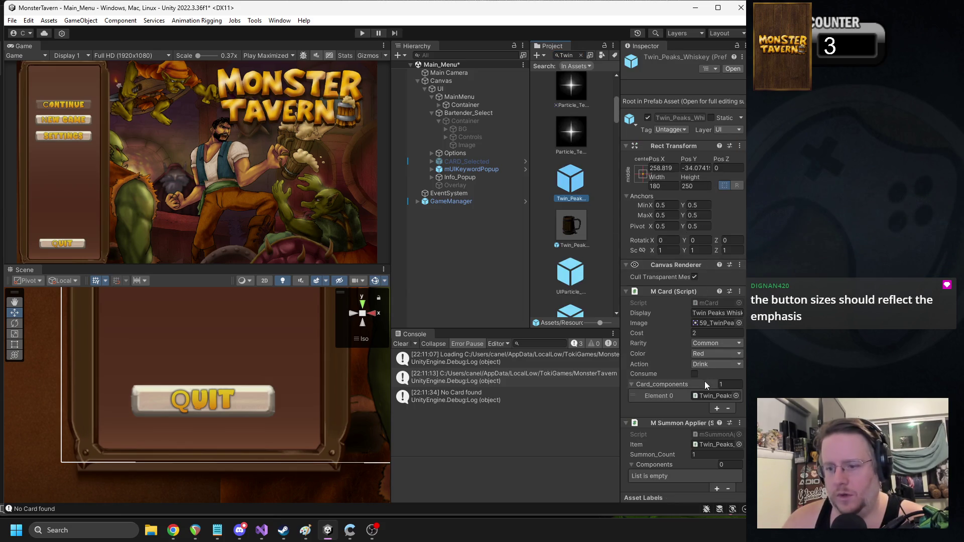
click(695, 374)
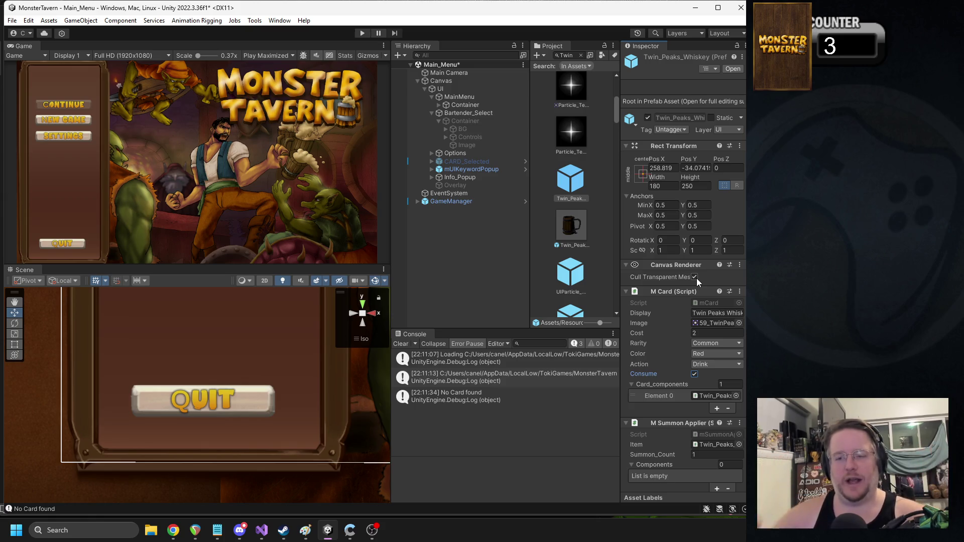
Step: Paste Twin_Peaks_Whiskey into the whiskey drink prefab's Card_ID, save, and start play mode
click(577, 226)
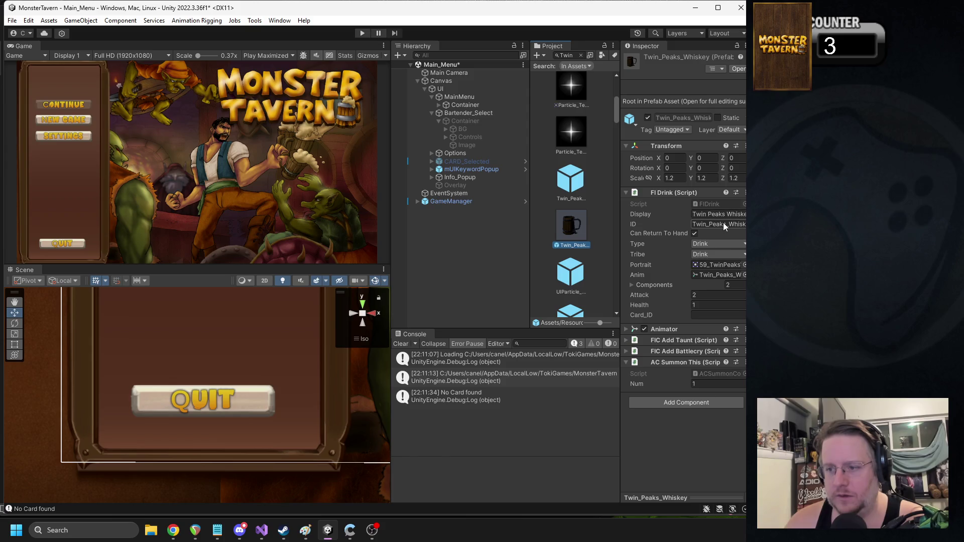
click(709, 313)
key(ctrl+v)
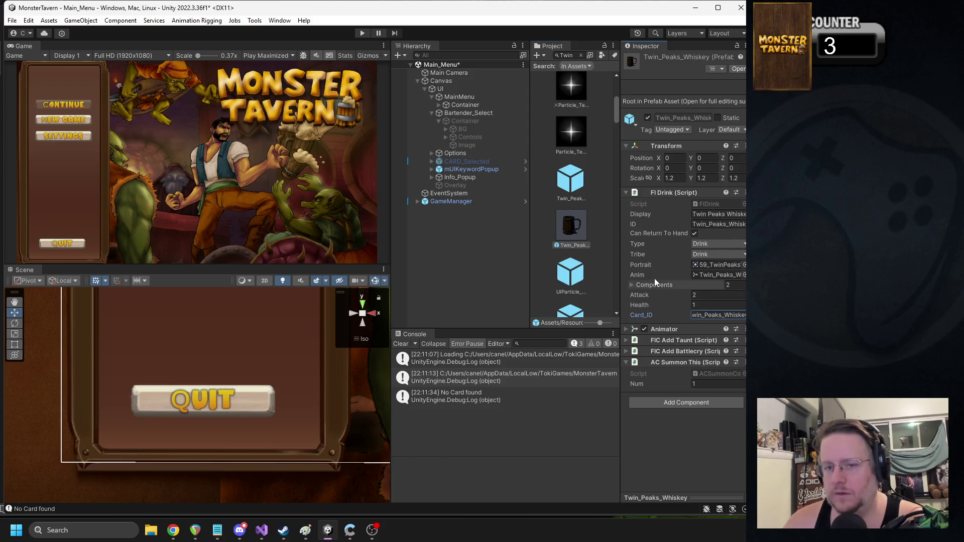
key(ctrl+s)
click(362, 33)
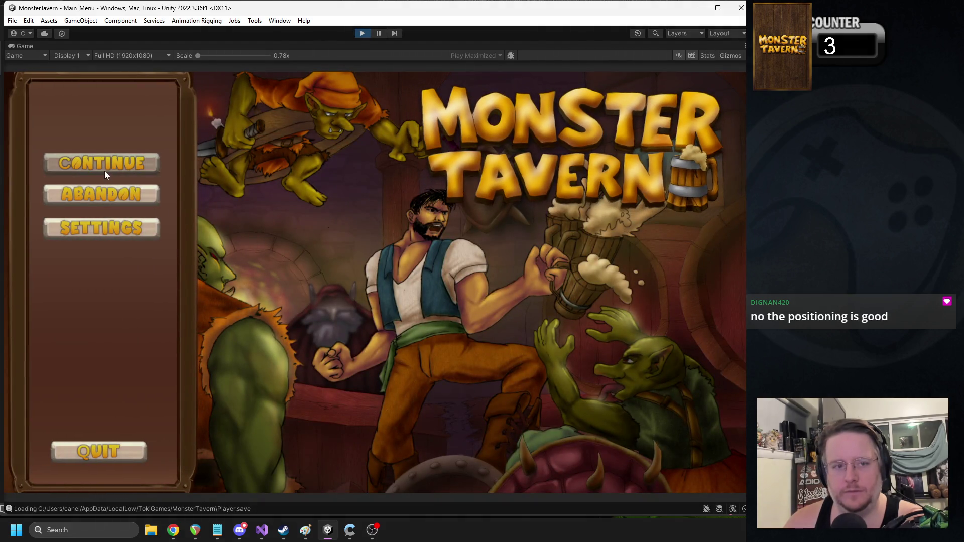
Step: Continue the run, play Twin Peaks Whiskey onto the bar, and ring the bell for customers
click(105, 173)
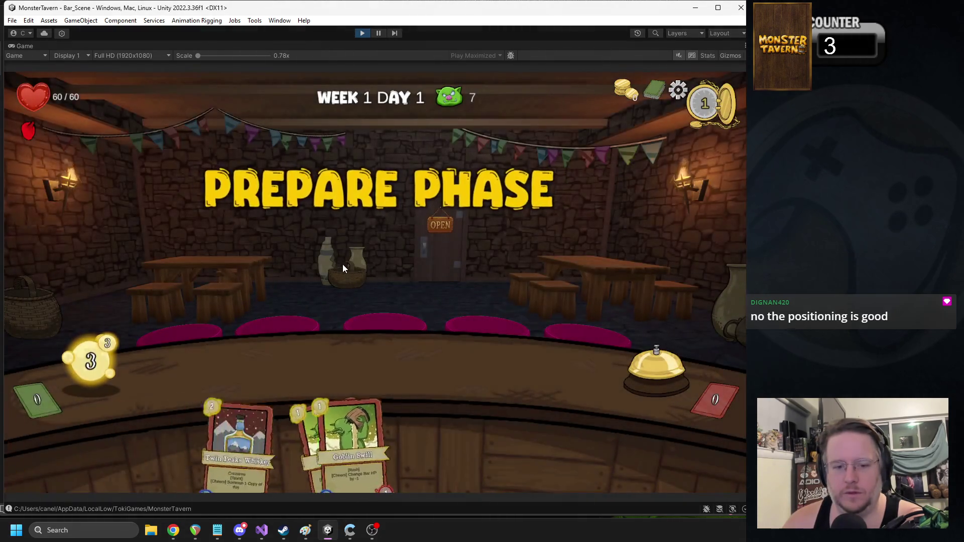
mouse_move(355, 394)
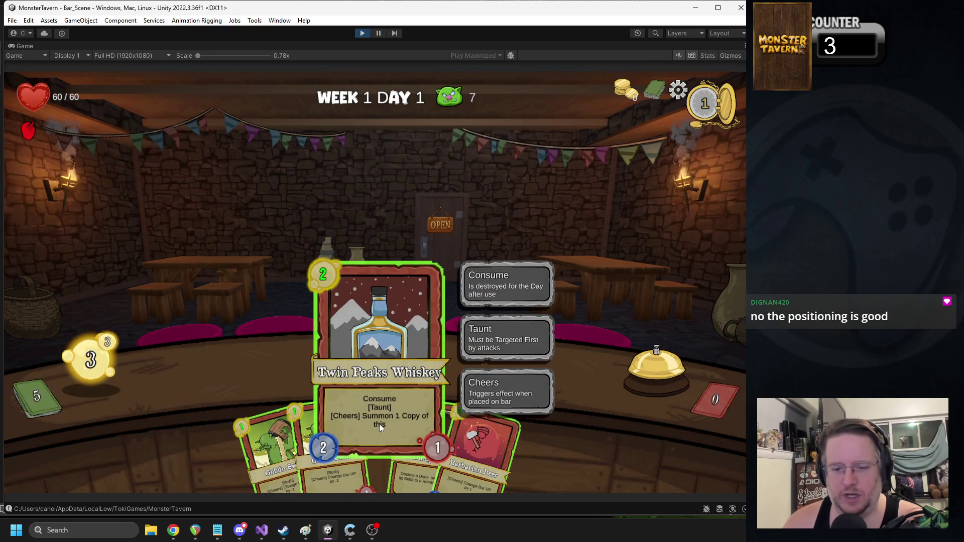
mouse_move(378, 429)
mouse_down()
mouse_move(264, 367)
mouse_move(251, 369)
mouse_up()
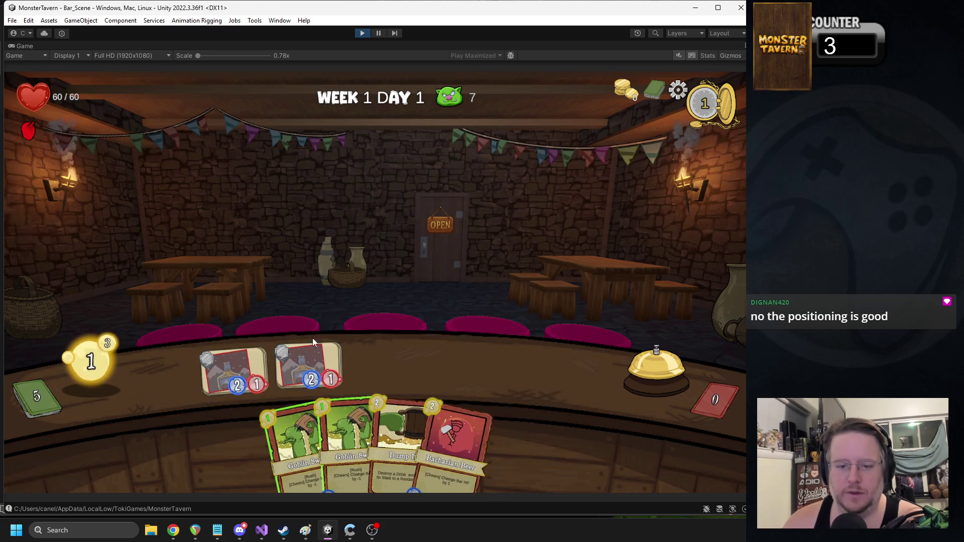
mouse_move(392, 416)
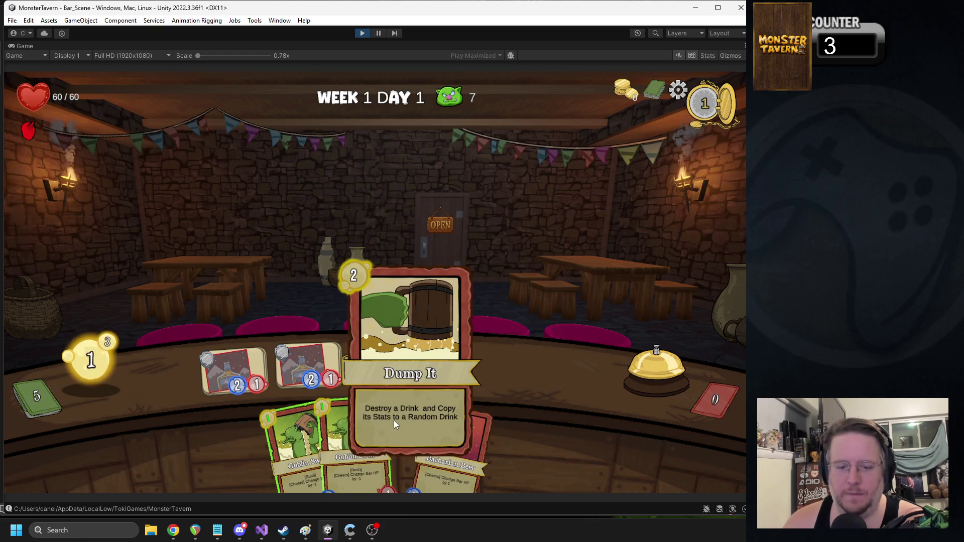
mouse_move(309, 369)
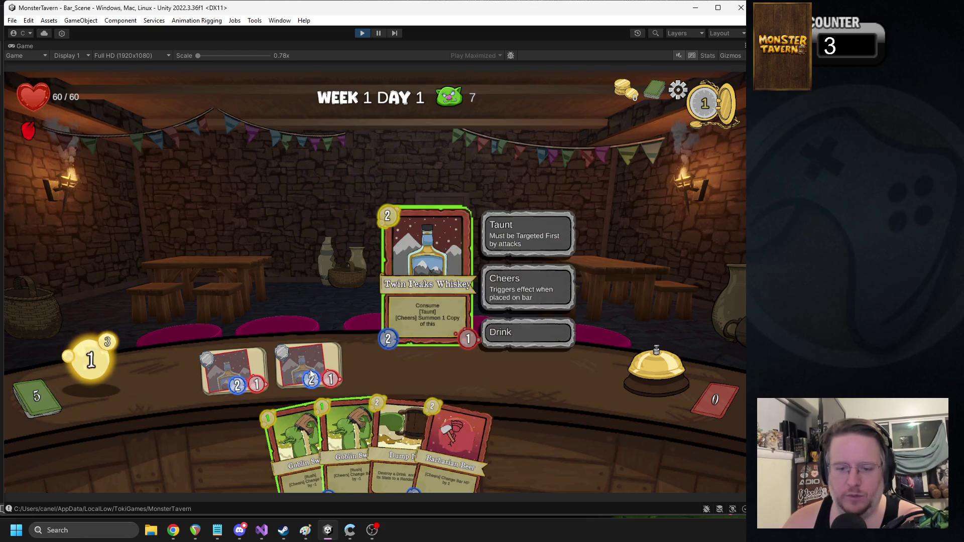
mouse_move(395, 438)
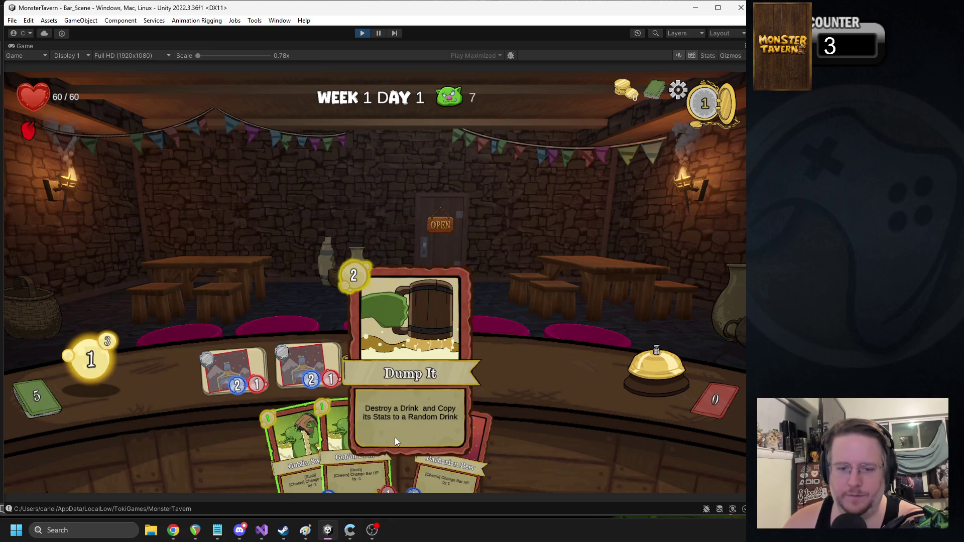
click(661, 358)
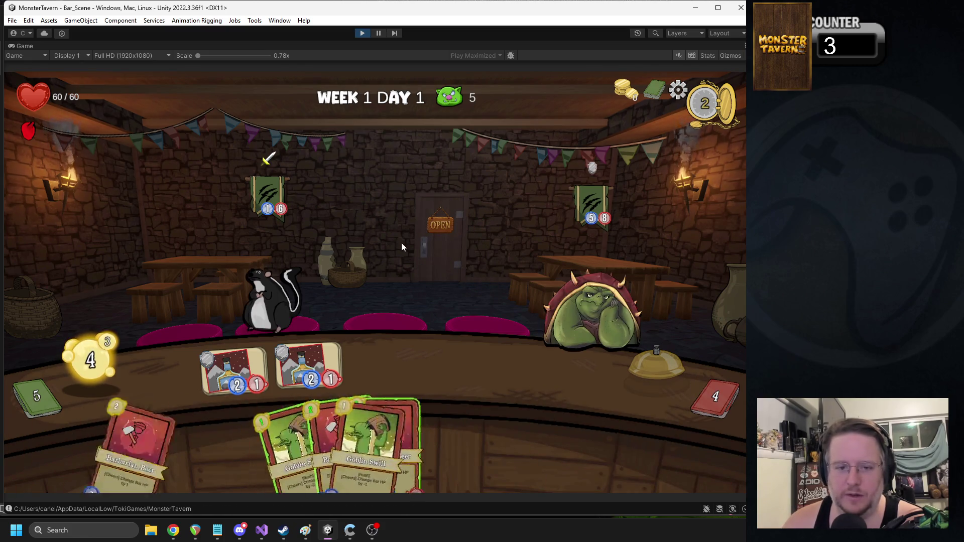
Step: Place two Goblin Swills and a Barbarian Beer on the bar, then ring the bell
mouse_move(276, 442)
mouse_down()
mouse_move(375, 354)
mouse_move(390, 354)
mouse_up()
mouse_move(91, 368)
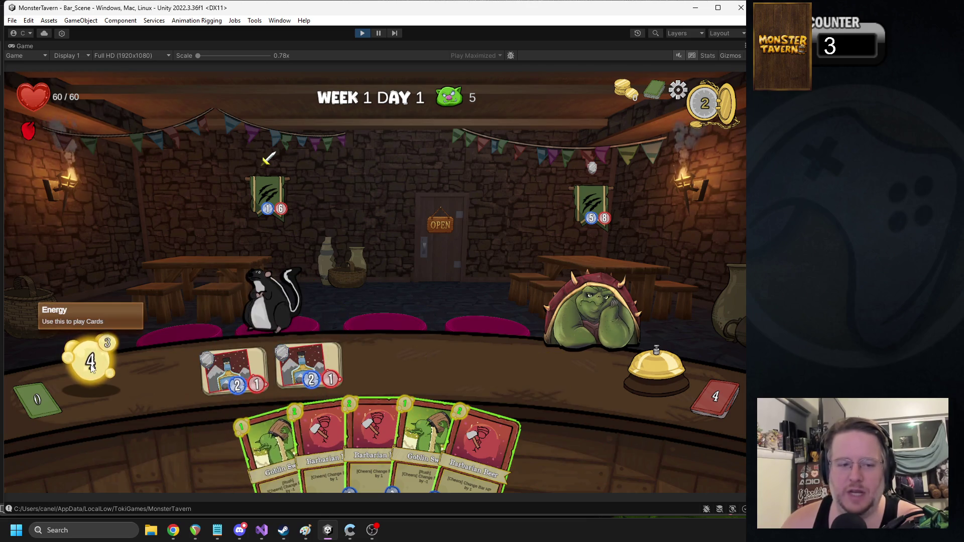
drag(237, 446, 393, 370)
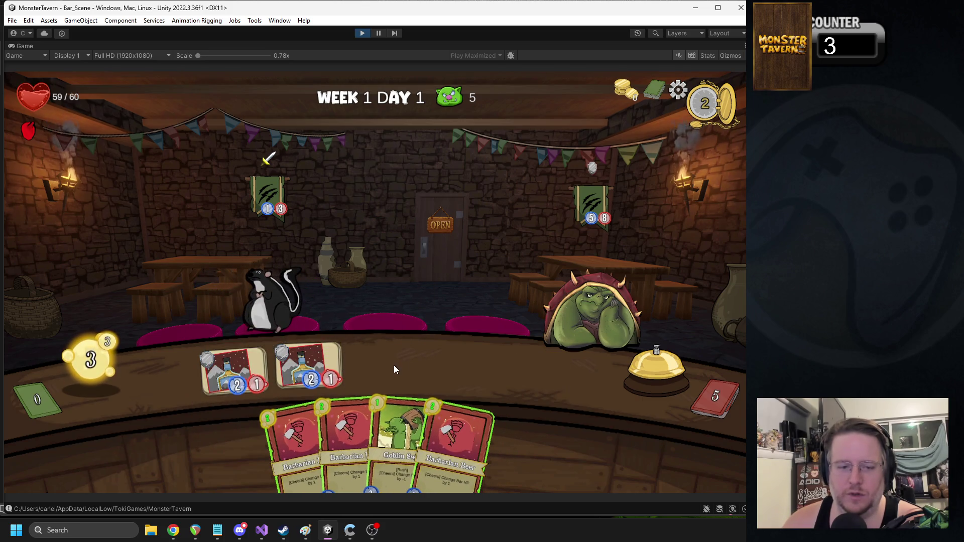
drag(395, 422, 385, 357)
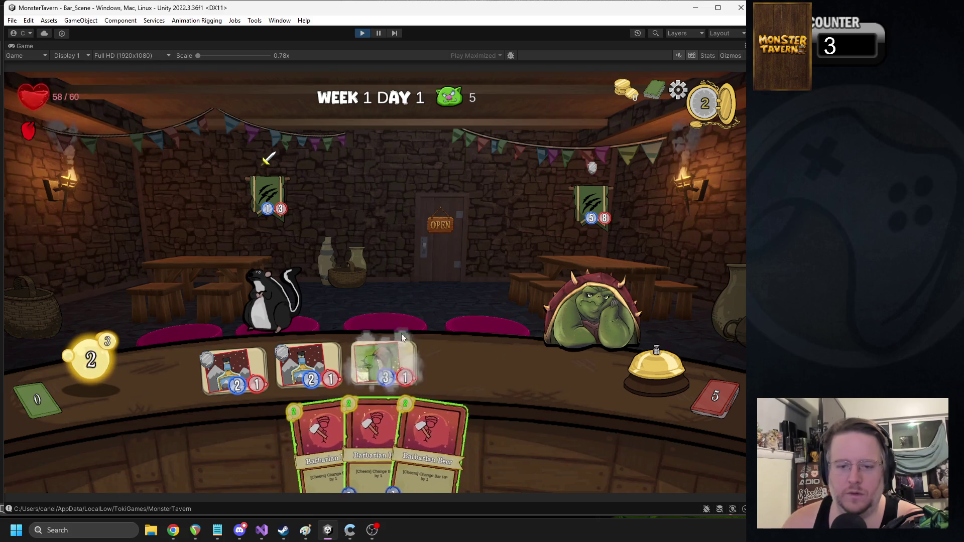
mouse_move(432, 425)
mouse_down()
mouse_move(404, 351)
mouse_move(404, 301)
mouse_up()
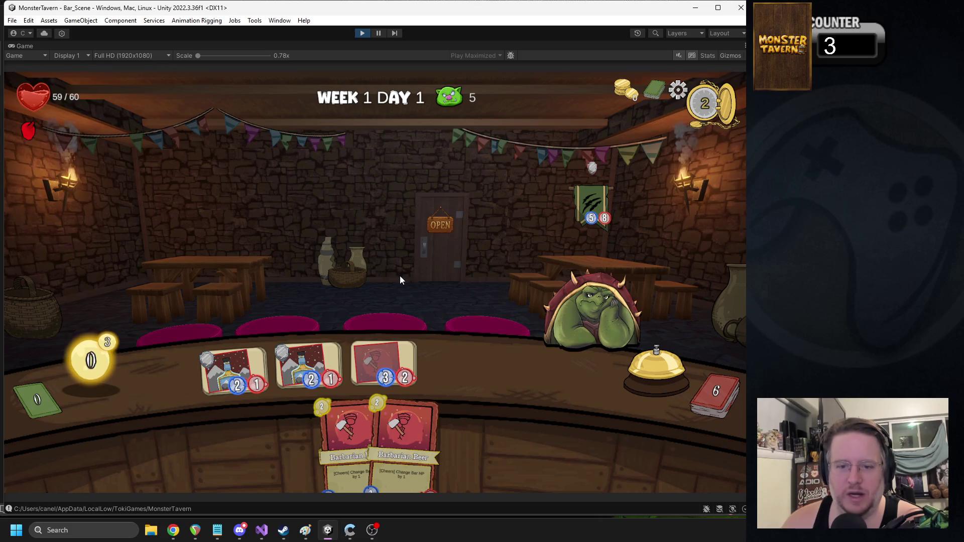
mouse_move(49, 108)
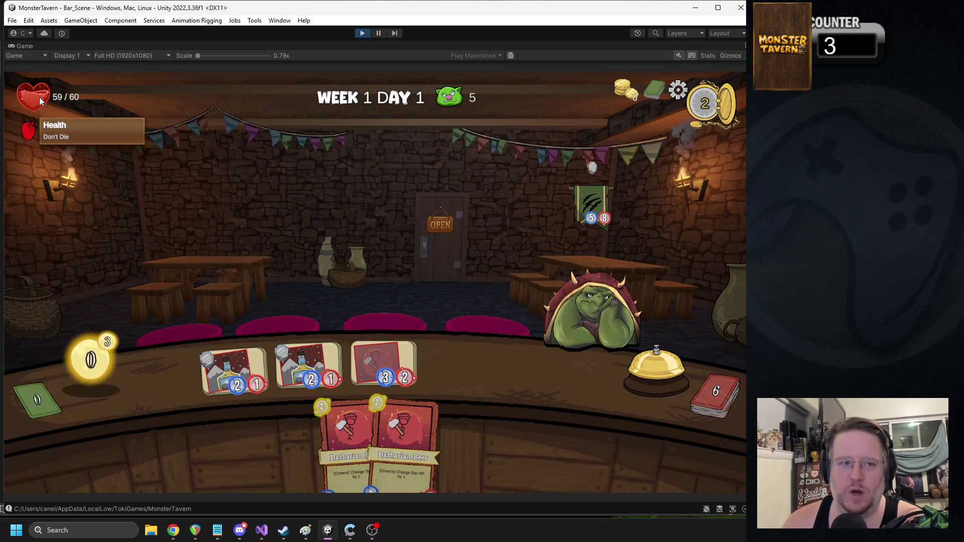
click(656, 377)
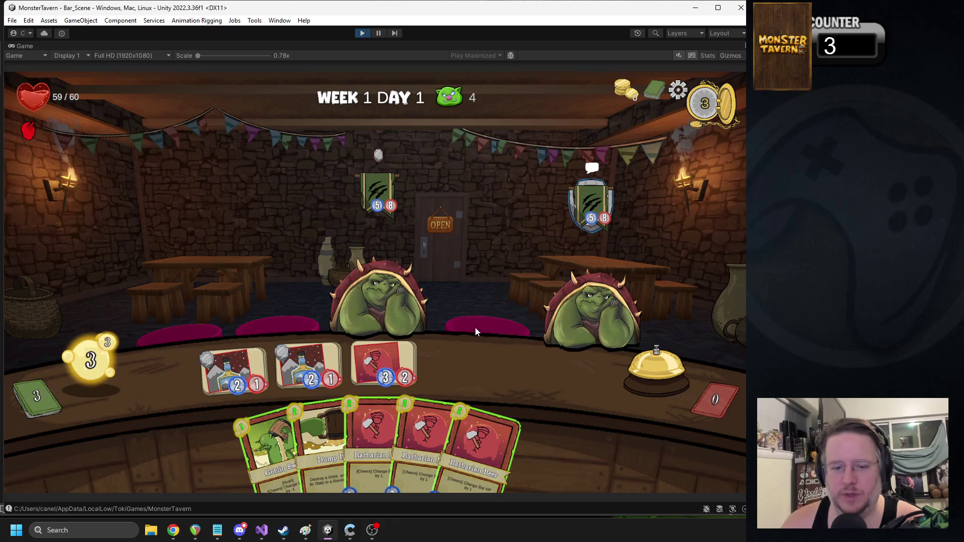
Step: Play Dump It on the Barbarian Beer, then attack the taunting orc with a whiskey
mouse_move(333, 417)
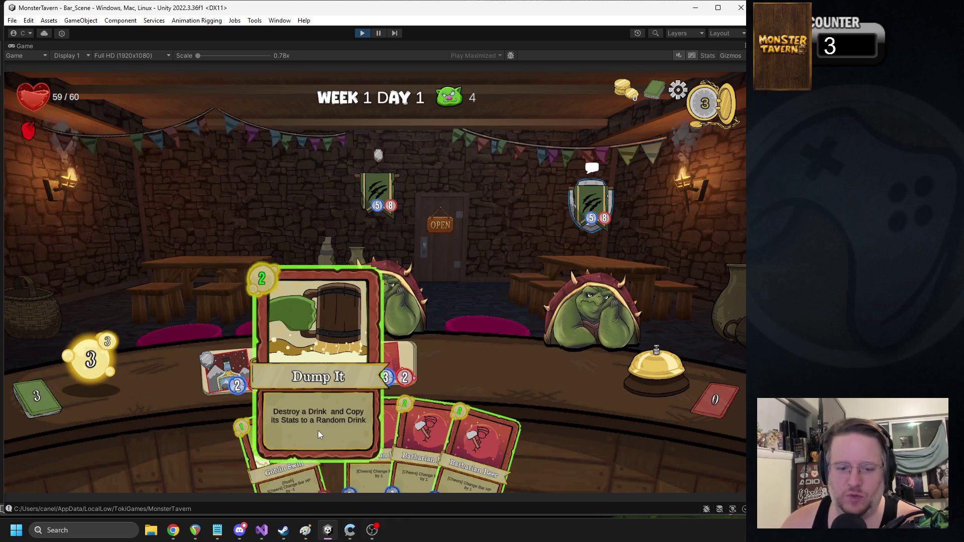
drag(317, 429, 496, 240)
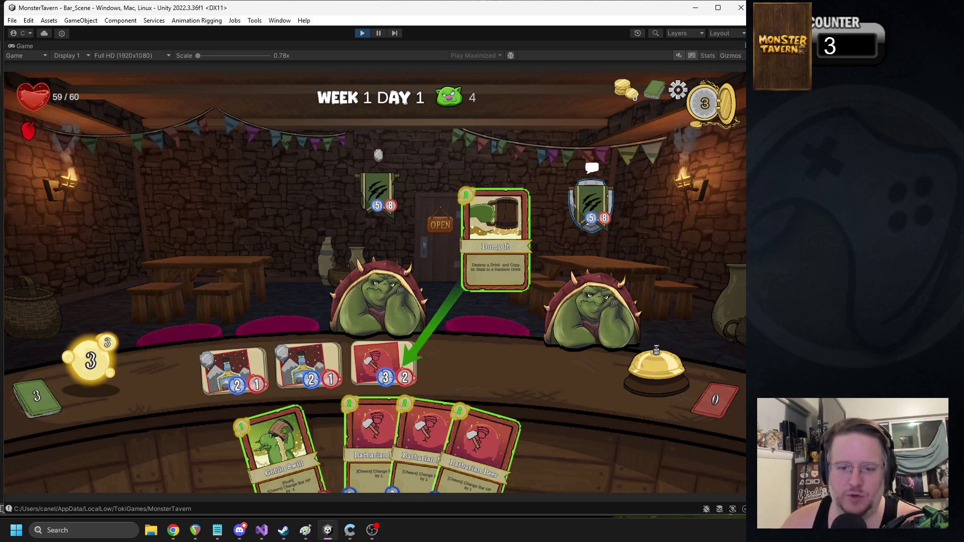
click(384, 367)
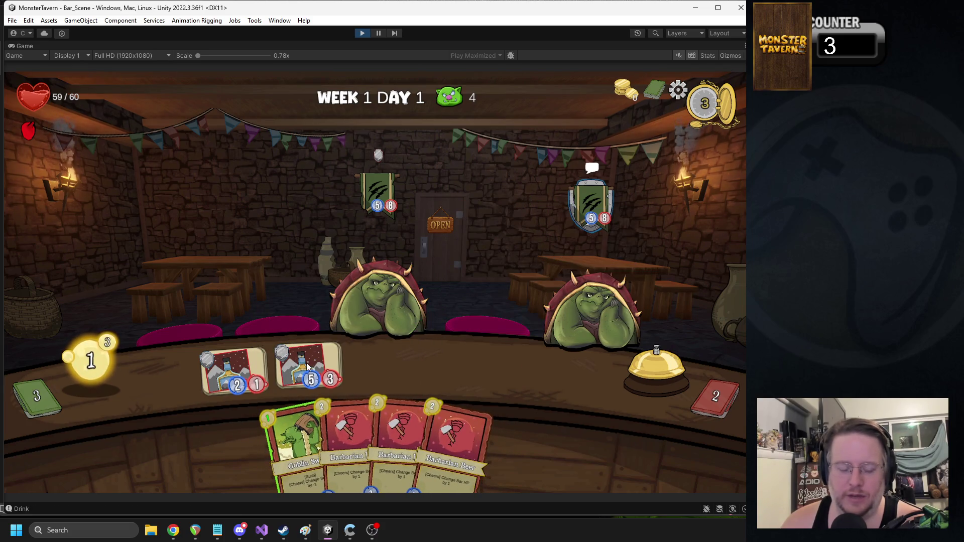
mouse_move(306, 363)
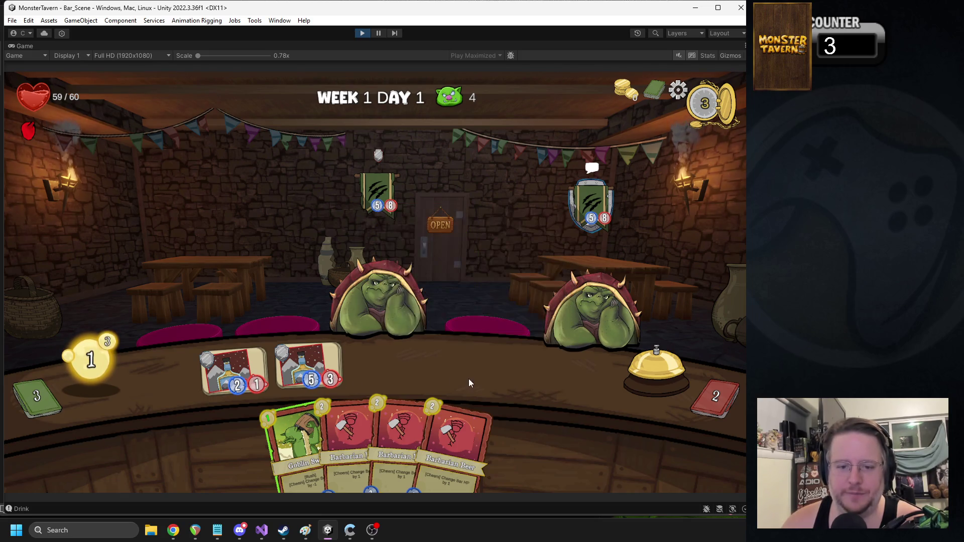
mouse_move(236, 369)
mouse_down()
mouse_move(351, 302)
mouse_move(587, 281)
mouse_move(590, 301)
mouse_up()
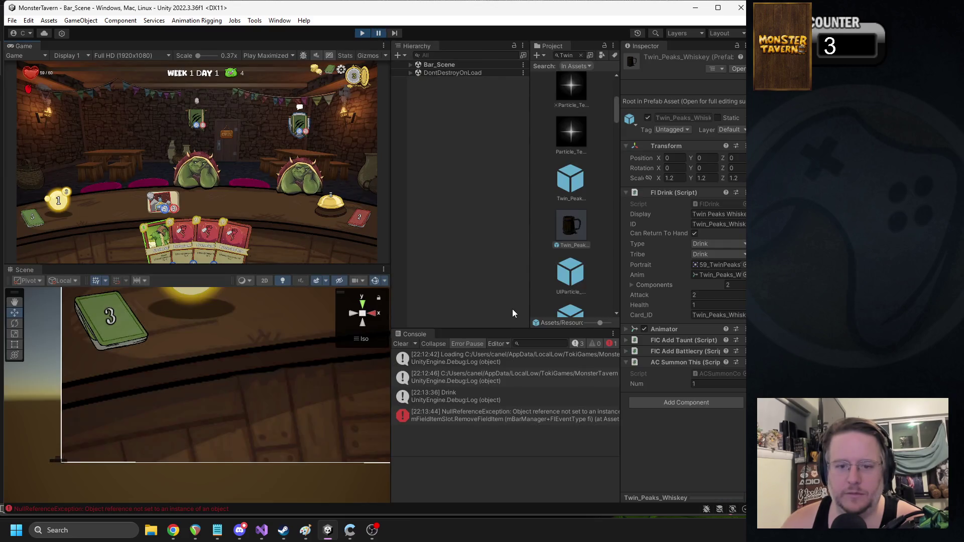
Step: Open FIDrink.cs and mPlayerFieldManager.cs line 149 from the error trace, then stop play in Unity
double_click(466, 419)
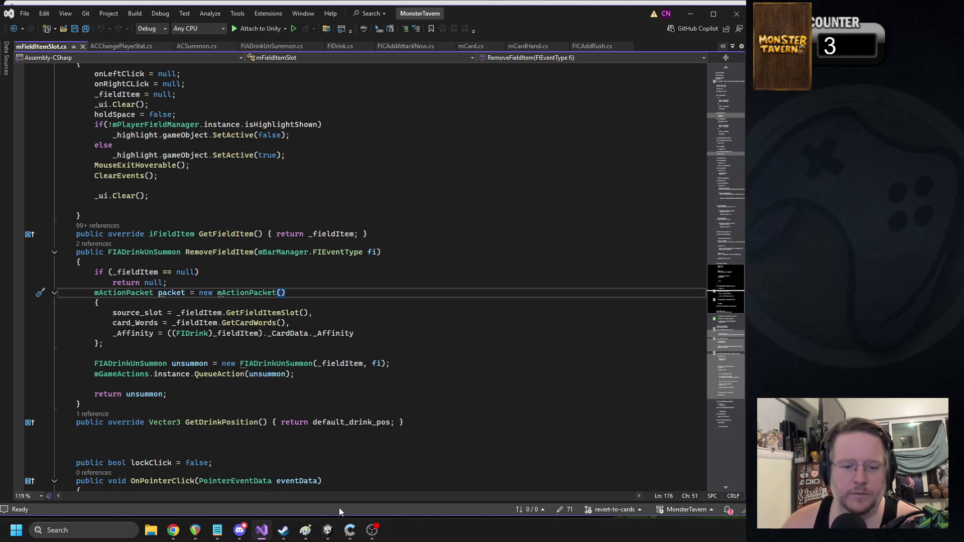
click(327, 530)
scroll(545, 488, down, 2)
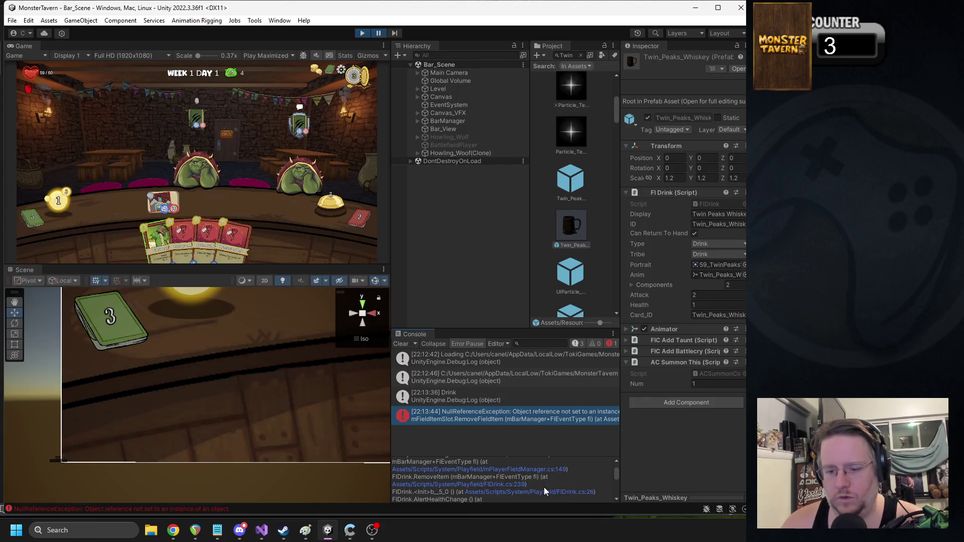
click(562, 470)
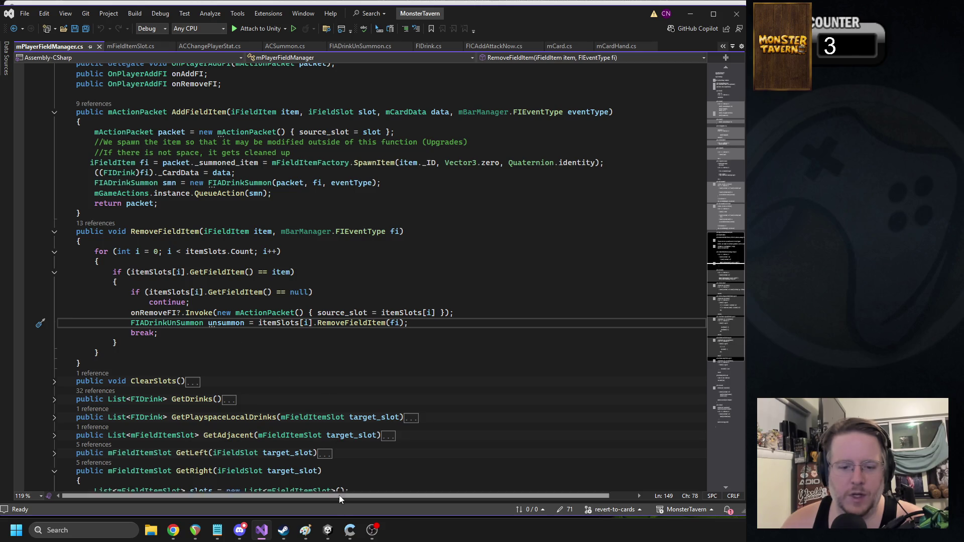
click(330, 530)
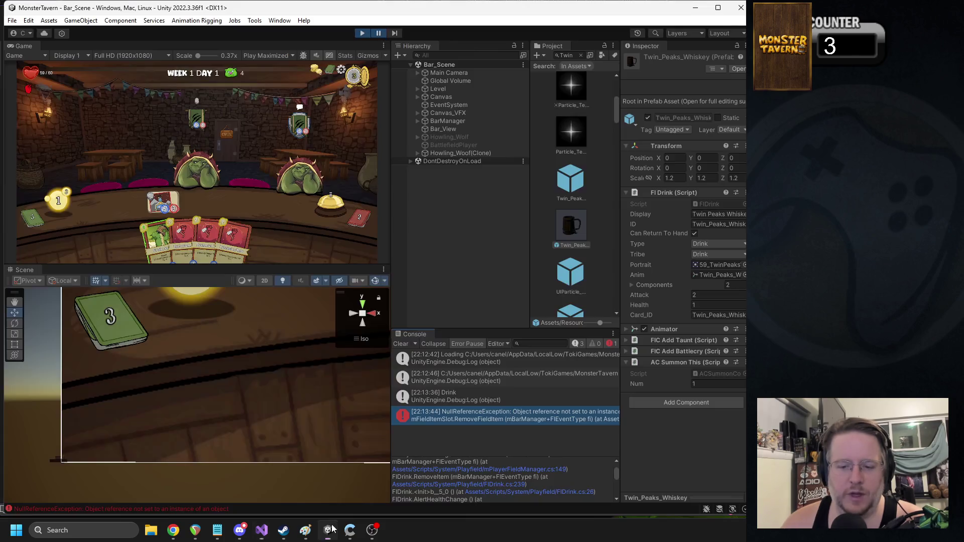
click(590, 493)
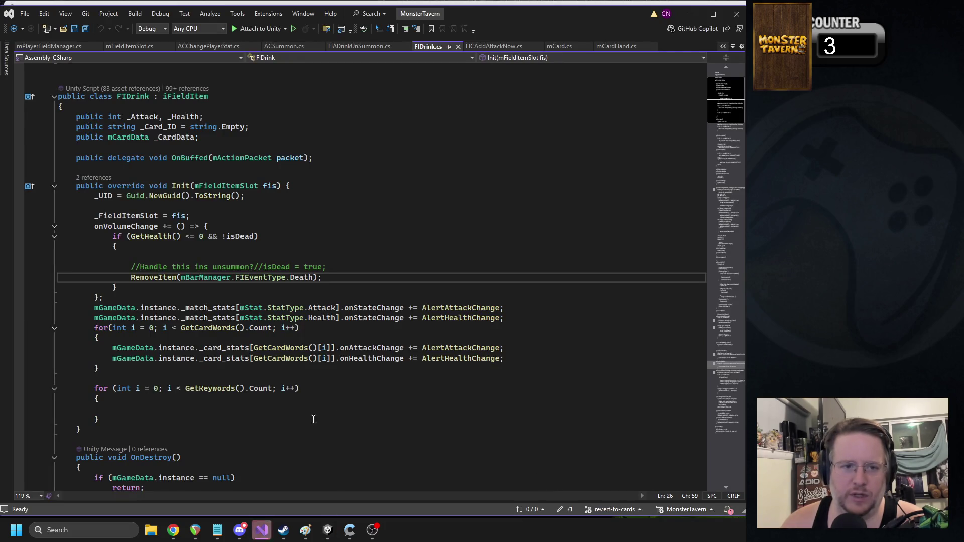
click(332, 531)
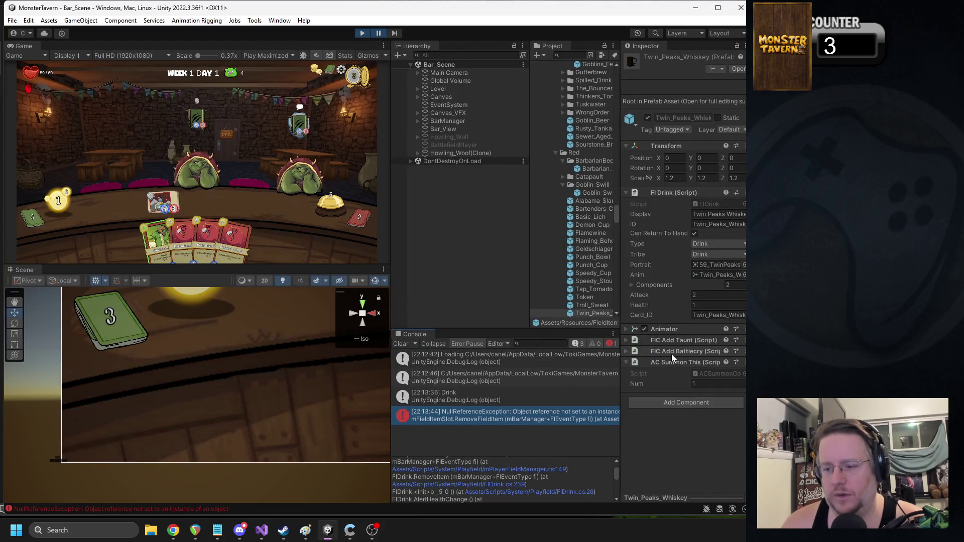
click(363, 34)
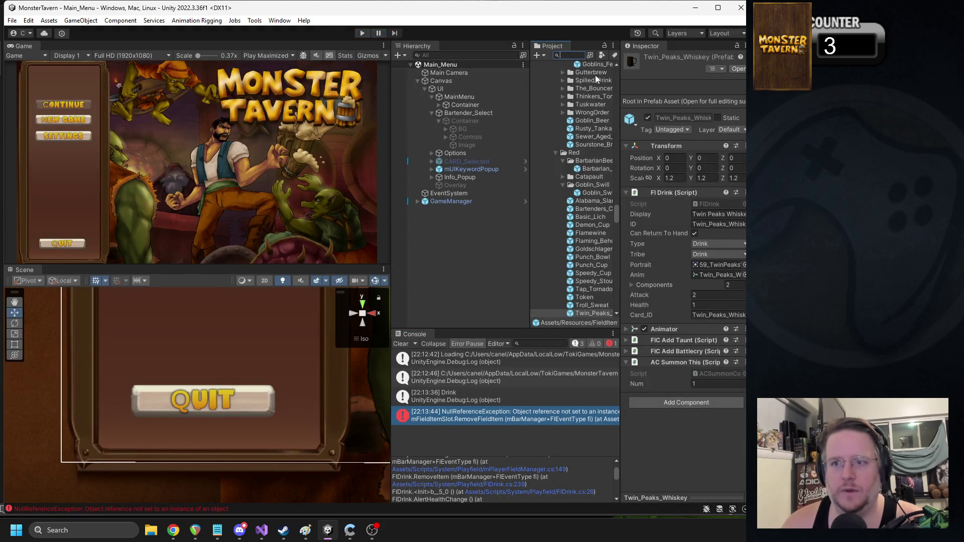
Step: Find the Twin_Peaks_Whiskey prefab via 'twin_peaks' and inspect its Add Taunt, Add Battlecry and Summon This components
text(twin_peaks)
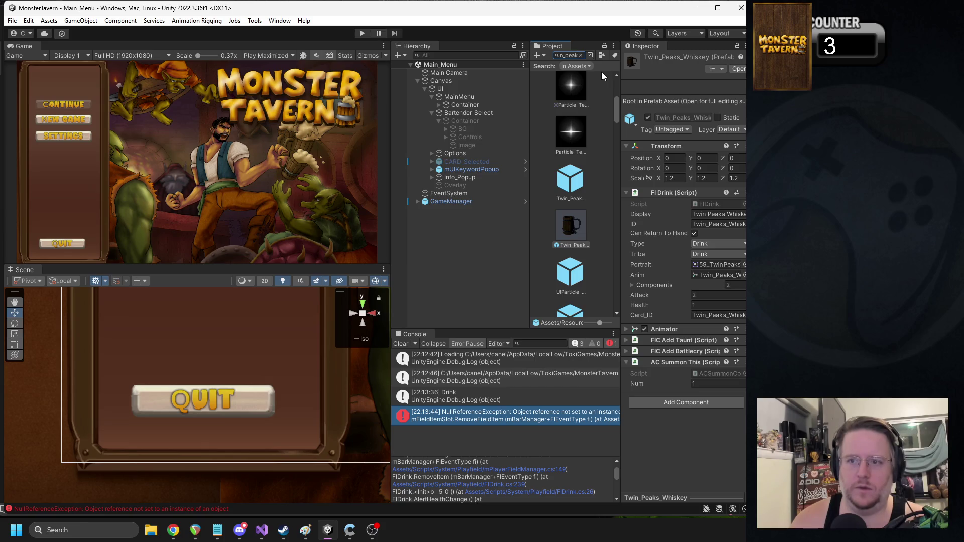
key(Down)
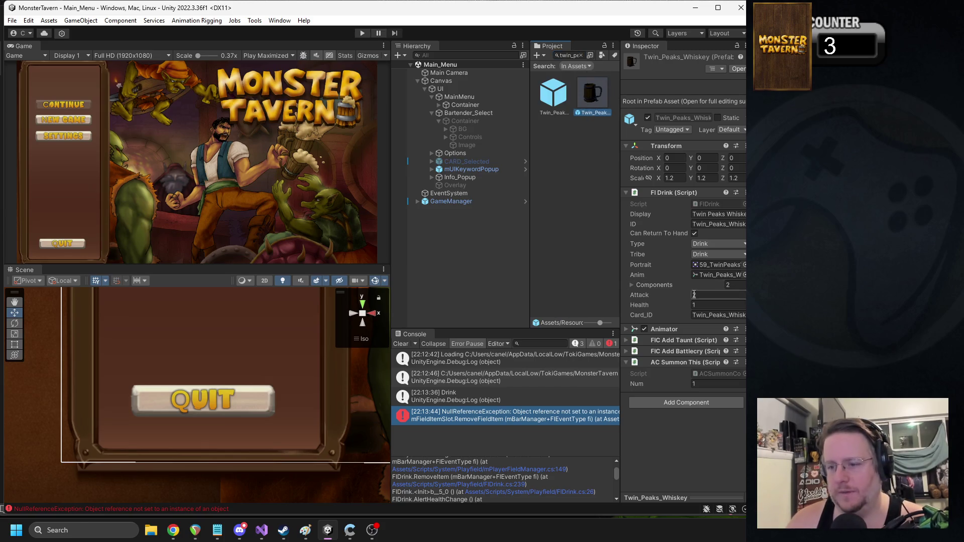
click(675, 342)
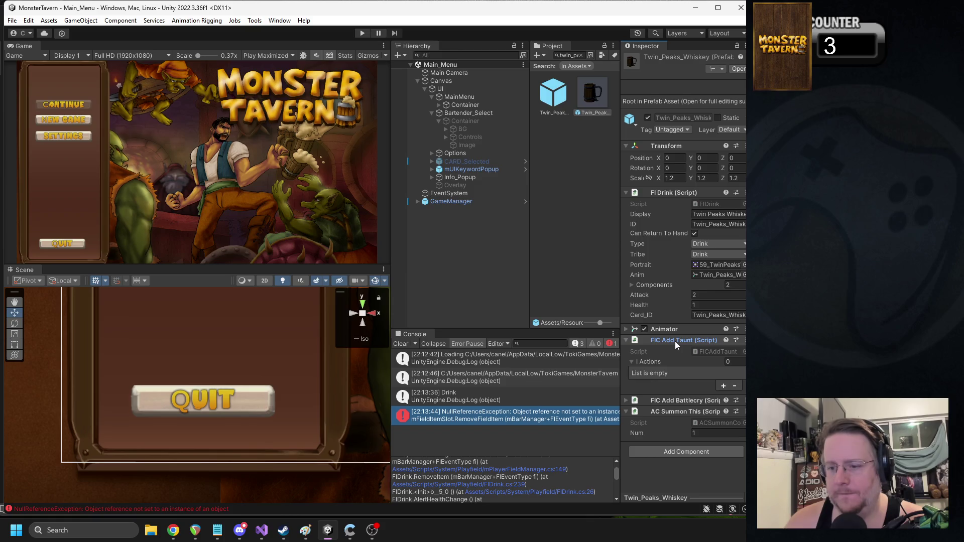
click(675, 341)
click(677, 351)
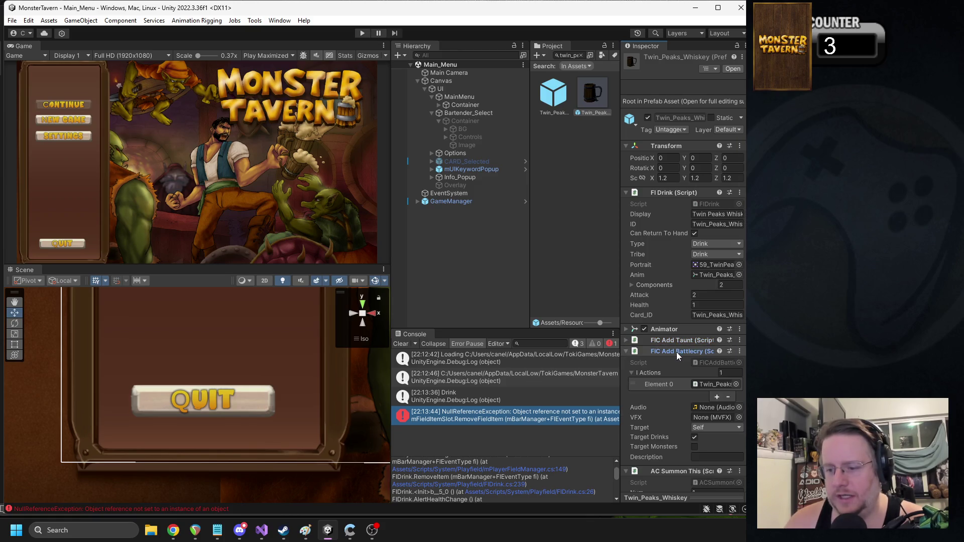
click(676, 352)
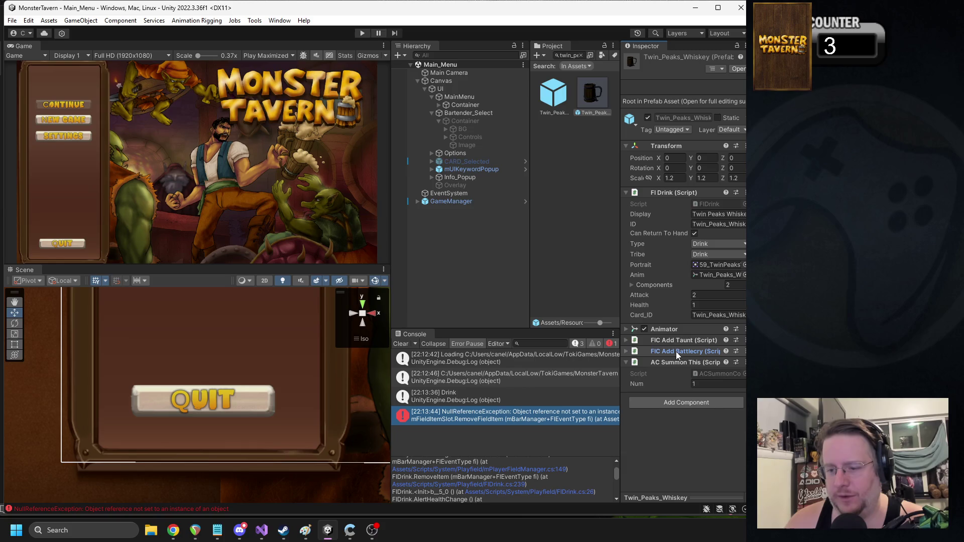
click(671, 361)
click(685, 362)
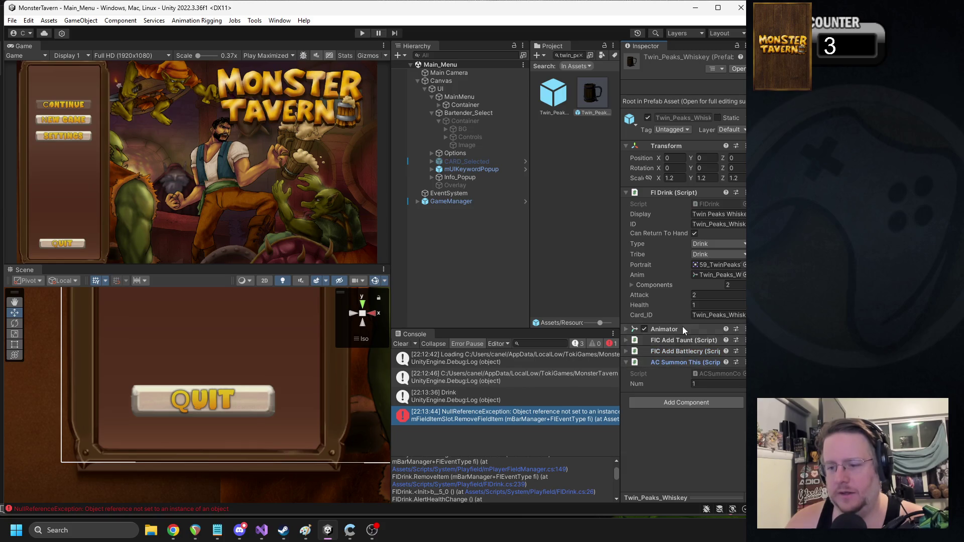
right_click(673, 366)
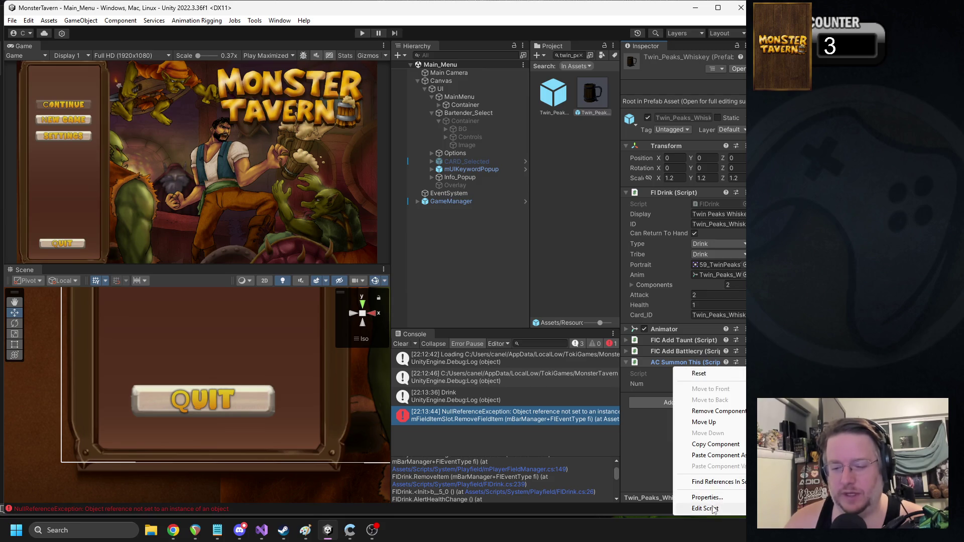
Step: Open the AC Summon This script and compare ACSummonCopyThis.cs with ACSummon.cs, highlighting _summoned_item
click(714, 508)
scroll(352, 221, down, 7)
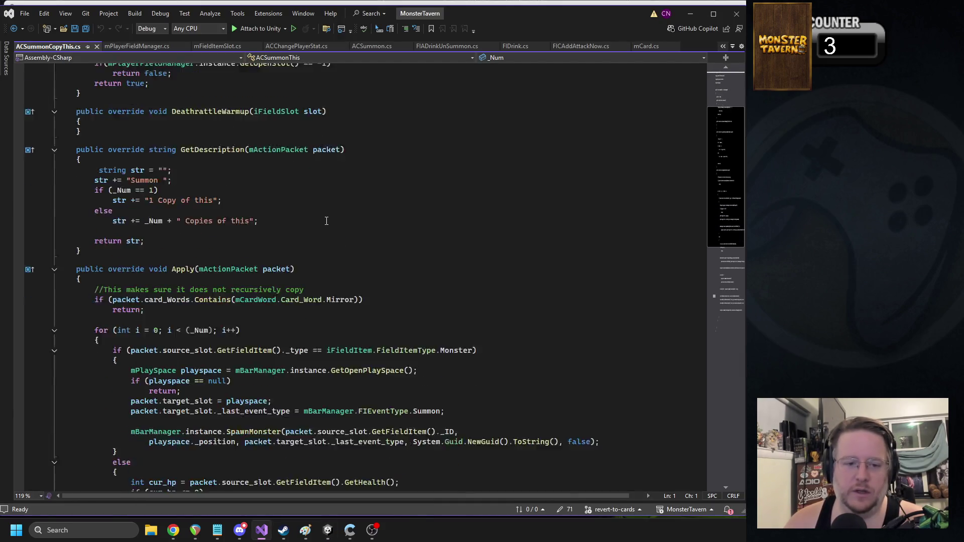
scroll(248, 144, down, 3)
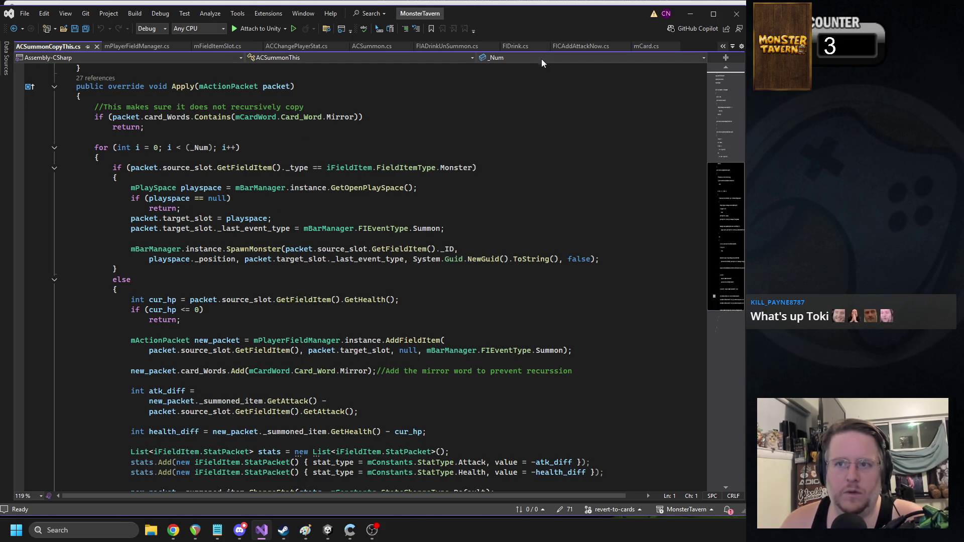
click(374, 46)
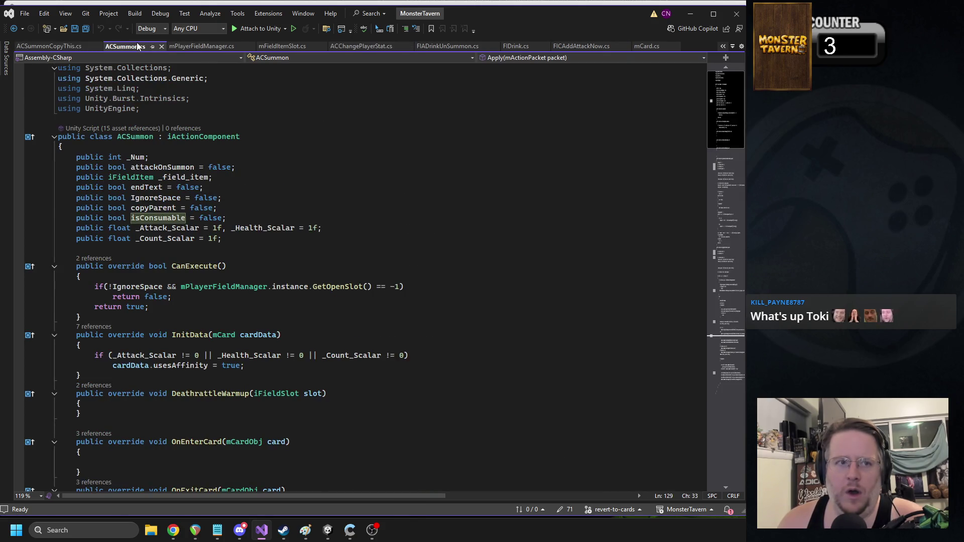
scroll(223, 184, down, 8)
scroll(223, 183, down, 19)
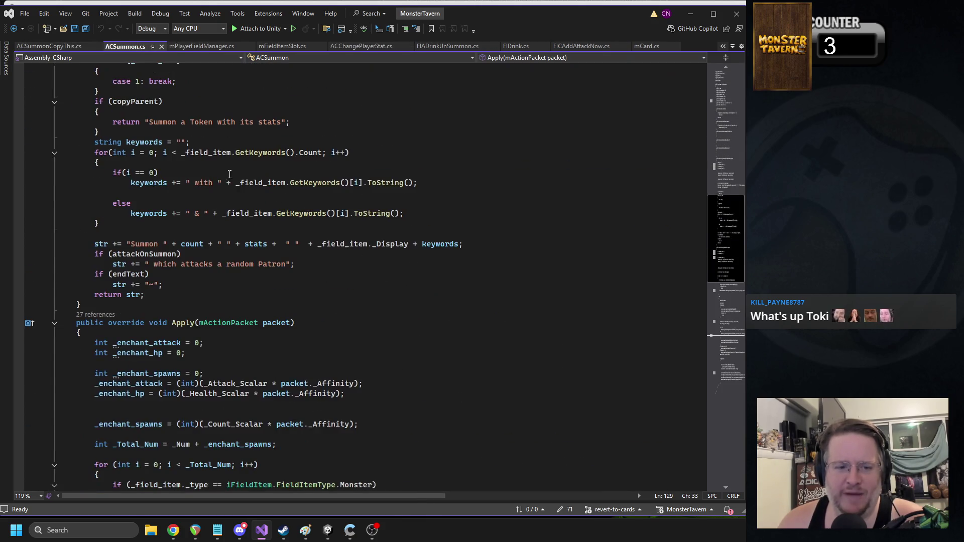
scroll(261, 162, up, 3)
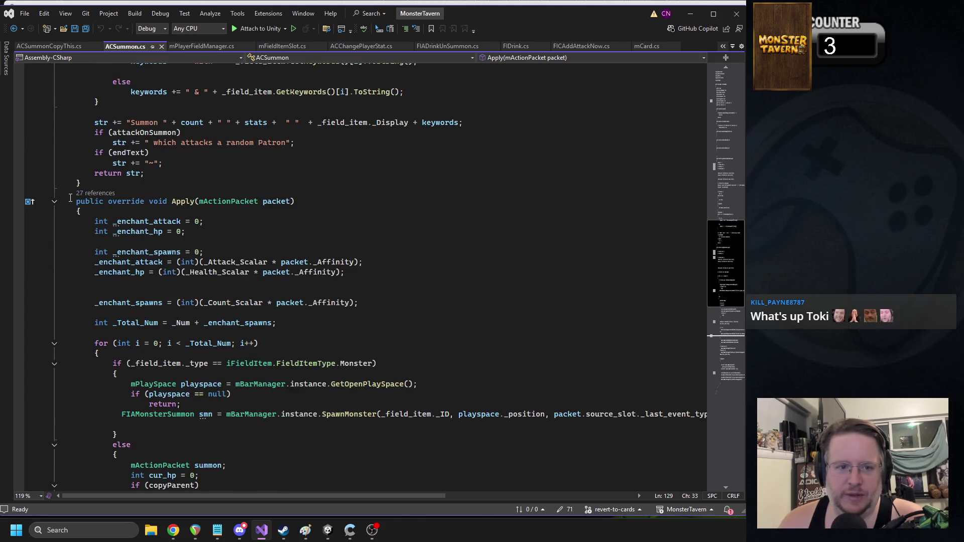
scroll(221, 207, down, 11)
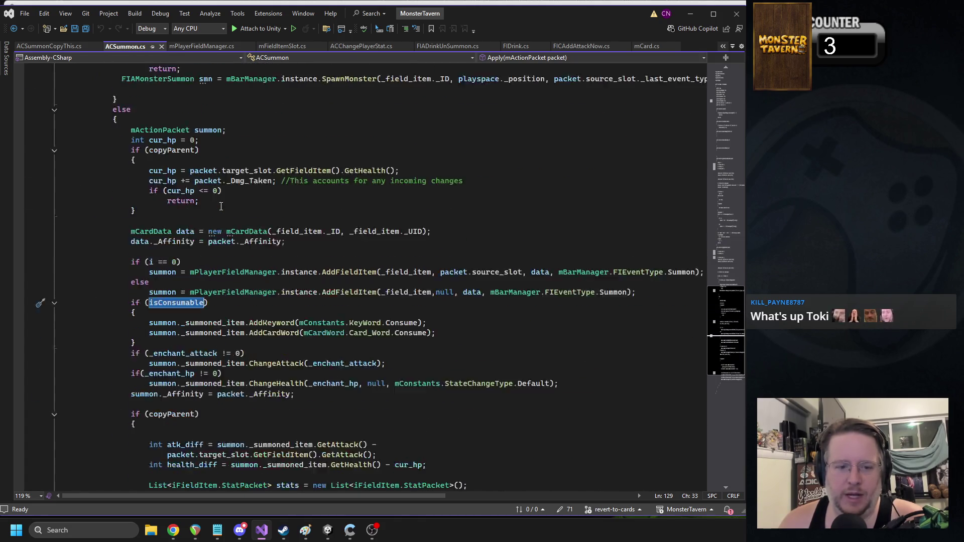
scroll(221, 206, down, 1)
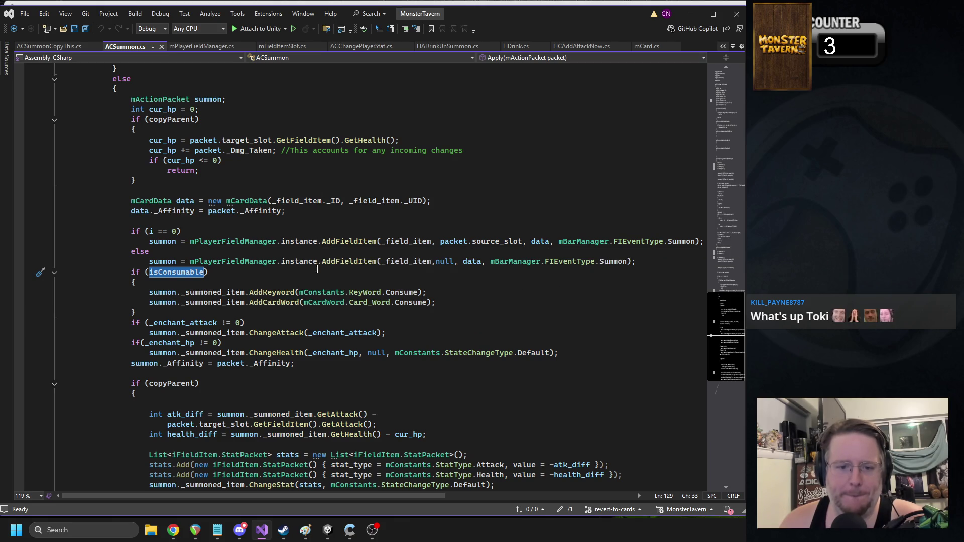
double_click(233, 335)
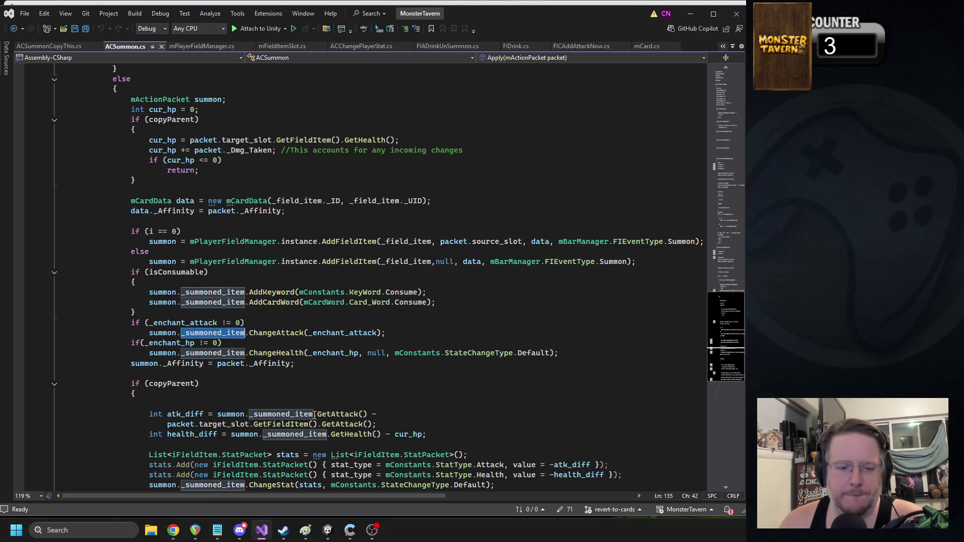
Step: Follow the mFieldItemSlot.cs stack-trace line and inspect GetFieldItemSlot, GetCardWords and _CardData
click(328, 530)
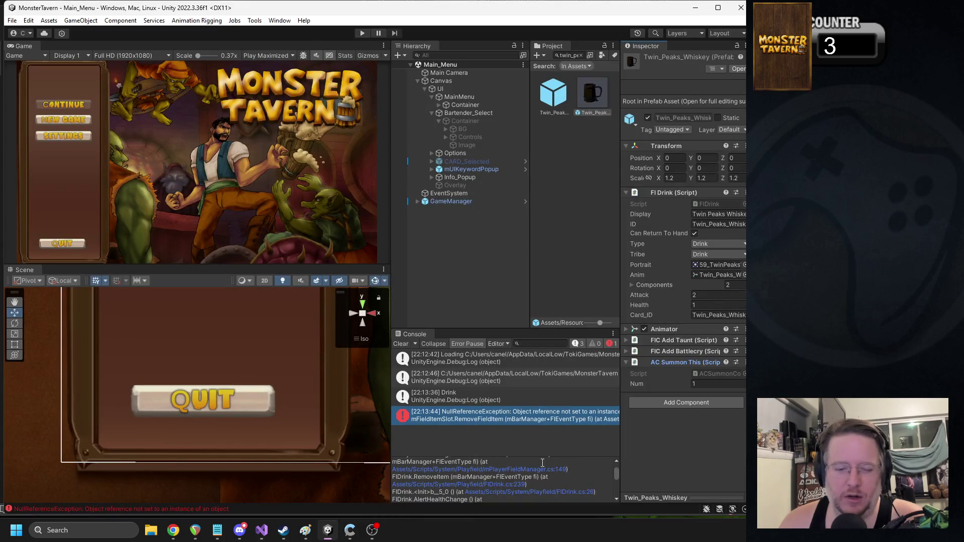
scroll(577, 478, up, 2)
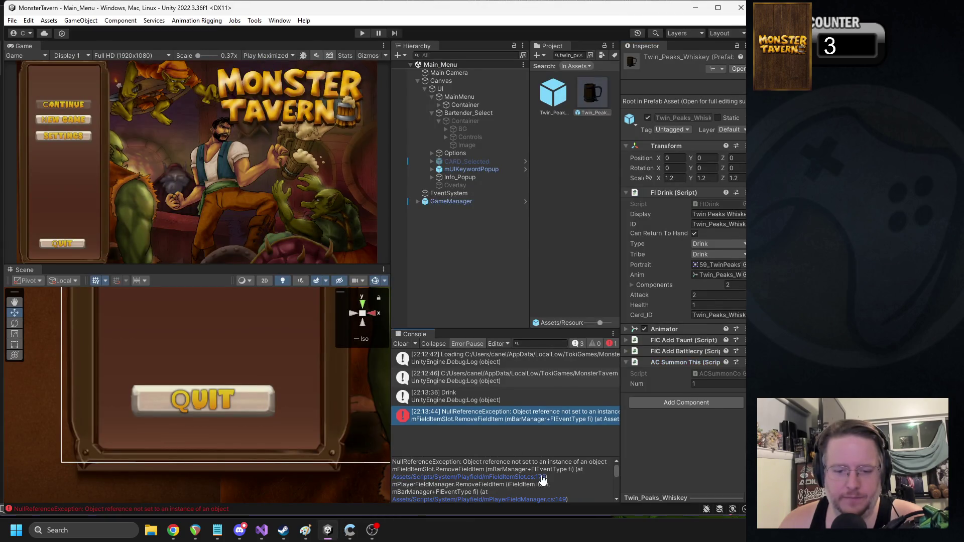
click(542, 477)
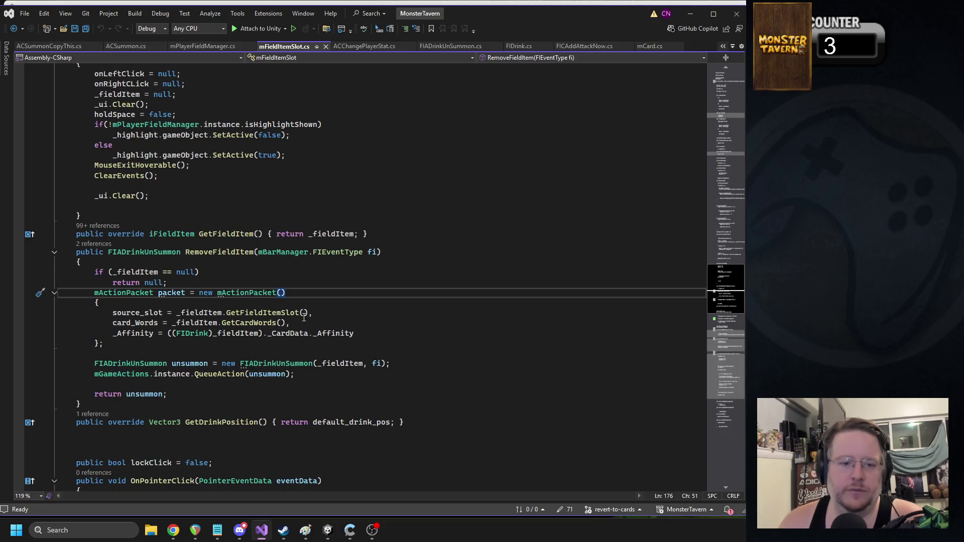
click(214, 320)
double_click(265, 313)
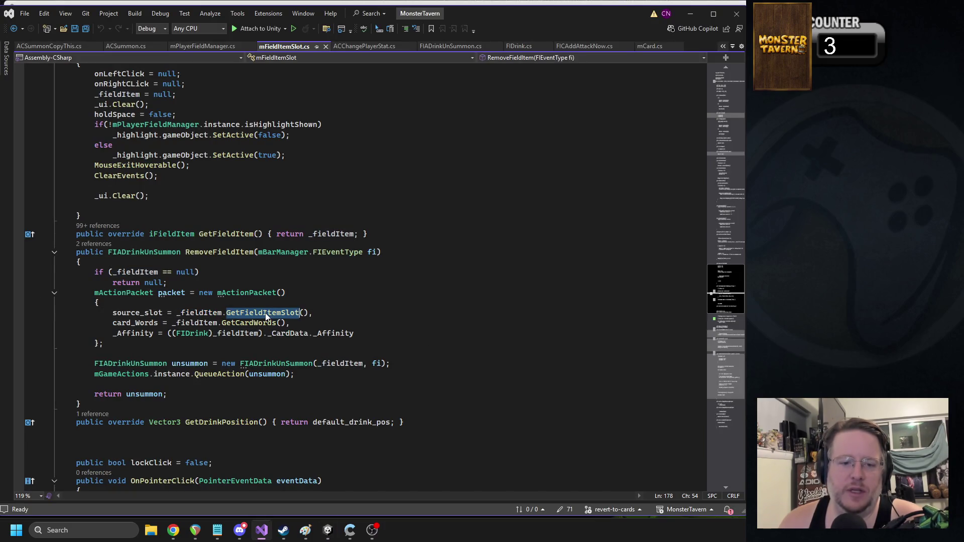
double_click(249, 323)
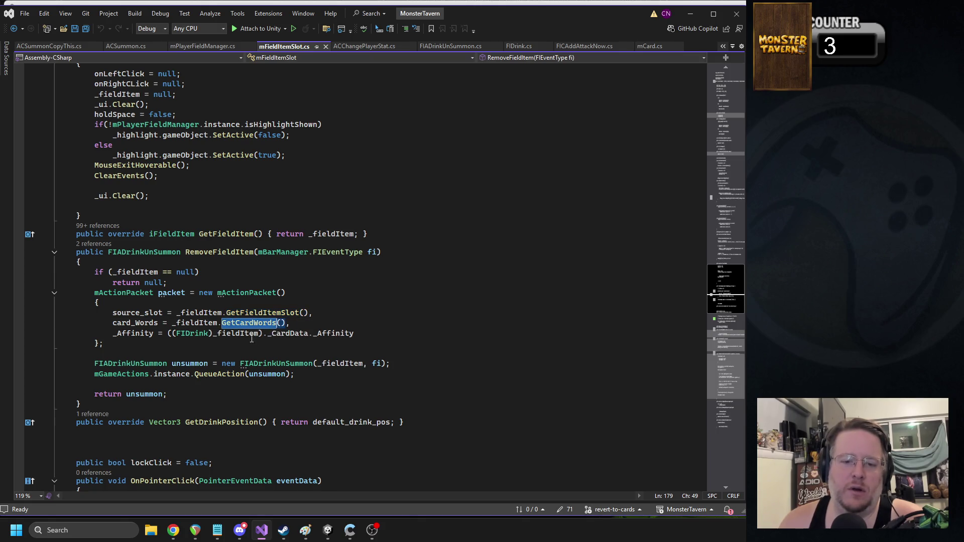
double_click(290, 333)
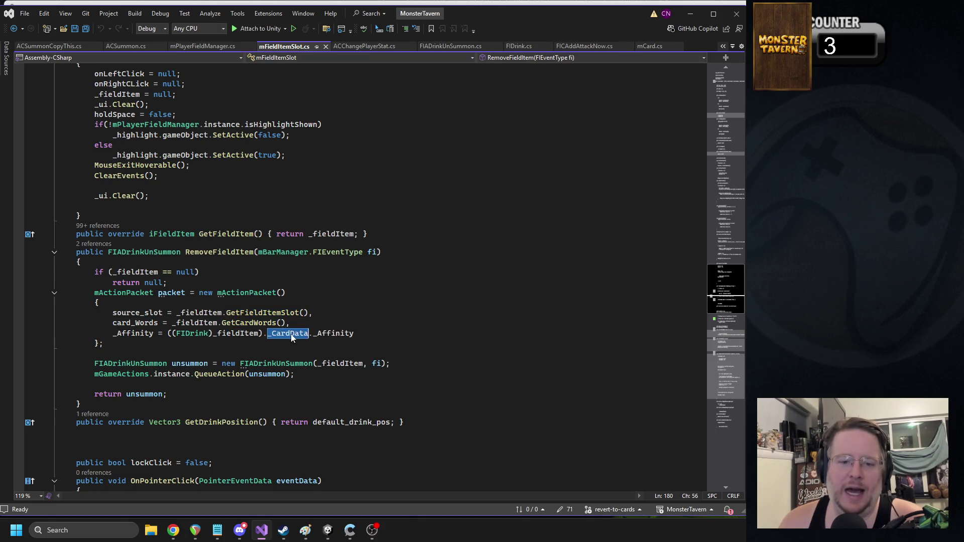
Step: Search ACSummon.cs for 'data' and select lines 122–123 that build mCardData and _Affinity
click(121, 46)
key(ctrl+f)
text(c)
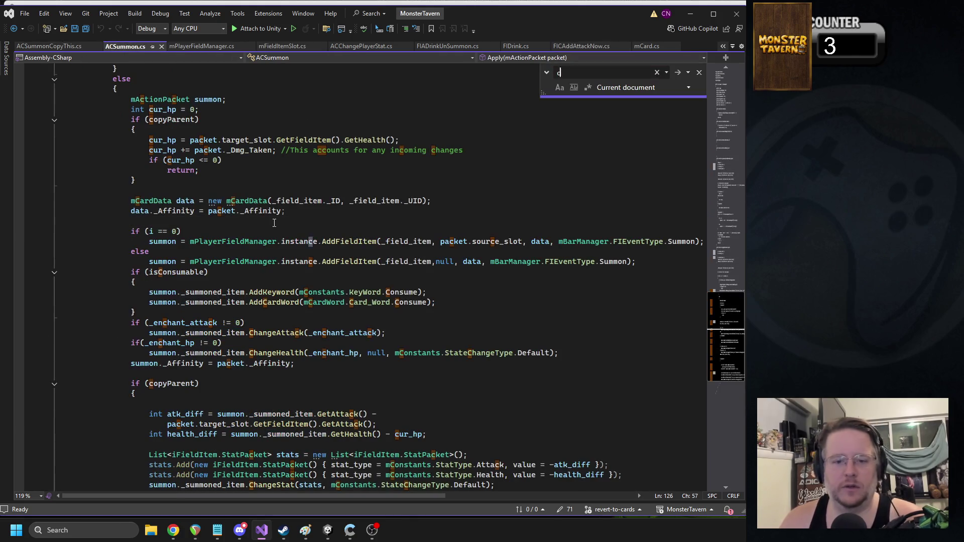
key(BackSpace)
text(data)
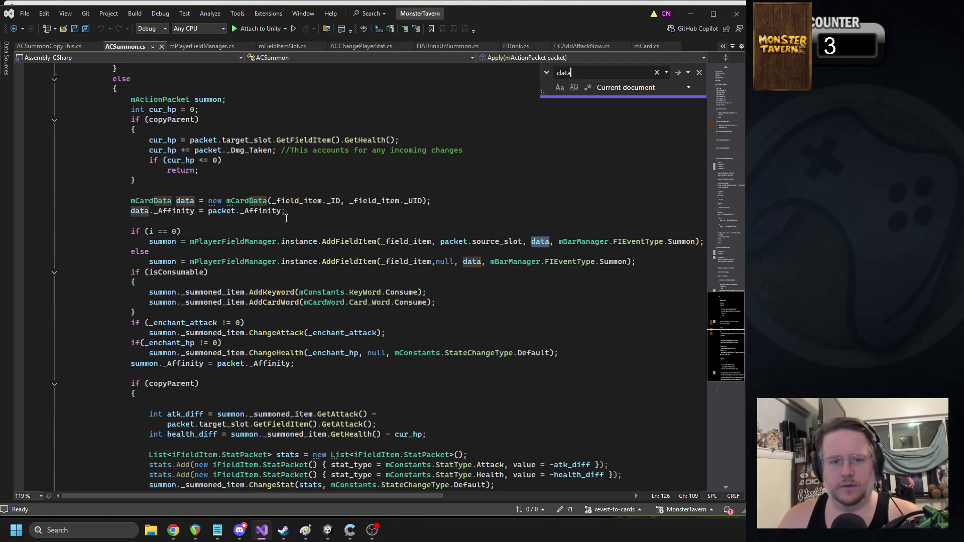
click(318, 215)
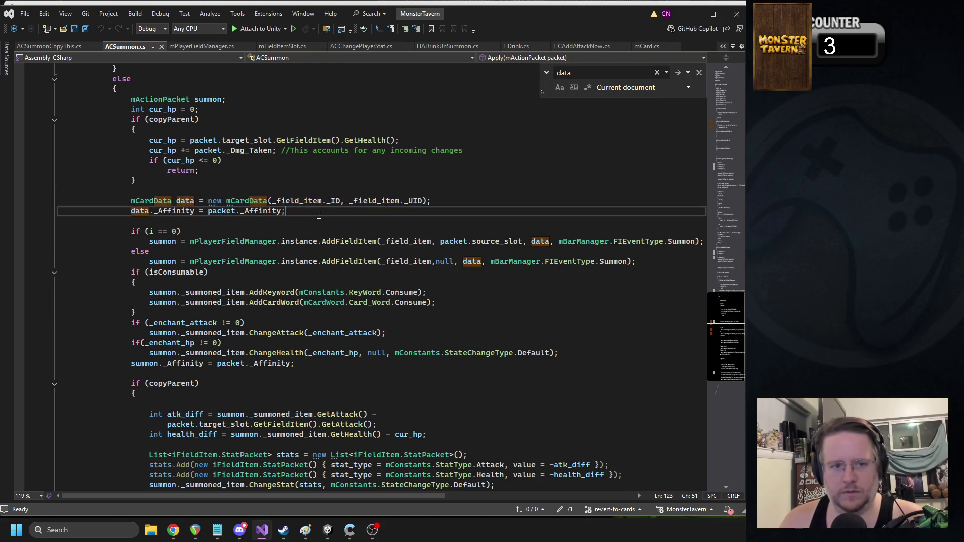
drag(319, 215, 59, 202)
key(ctrl+c)
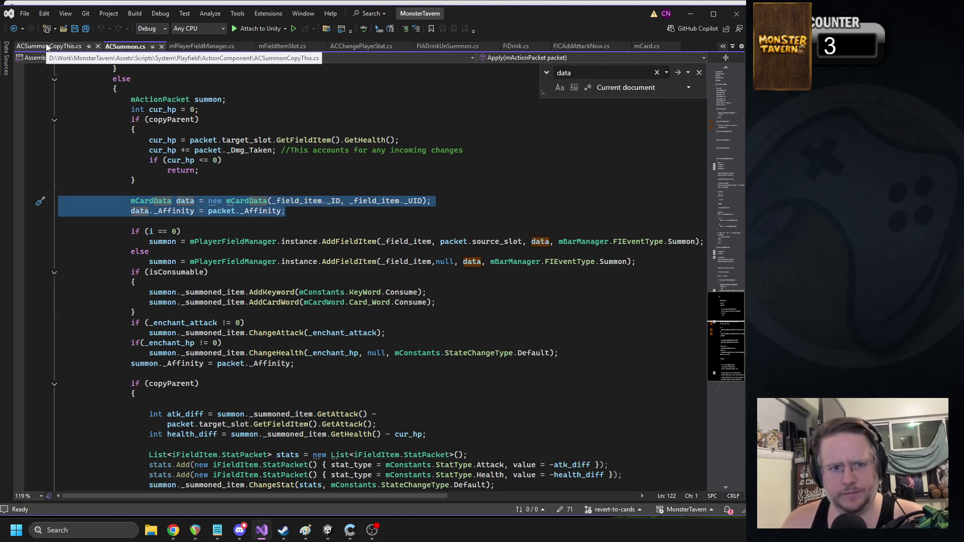
click(46, 46)
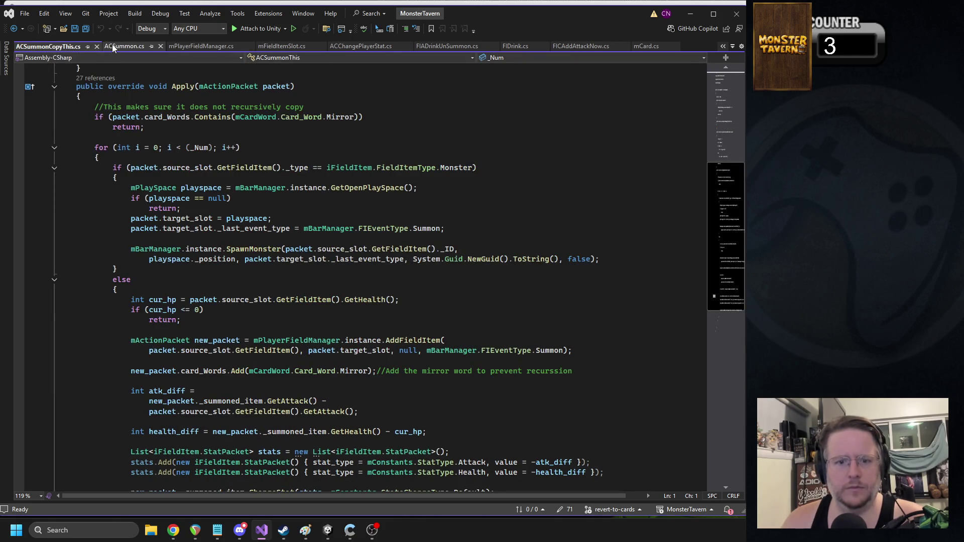
Step: Paste the card data lines after Apply's early return in ACSummonCopyThis.cs and save
scroll(316, 234, down, 2)
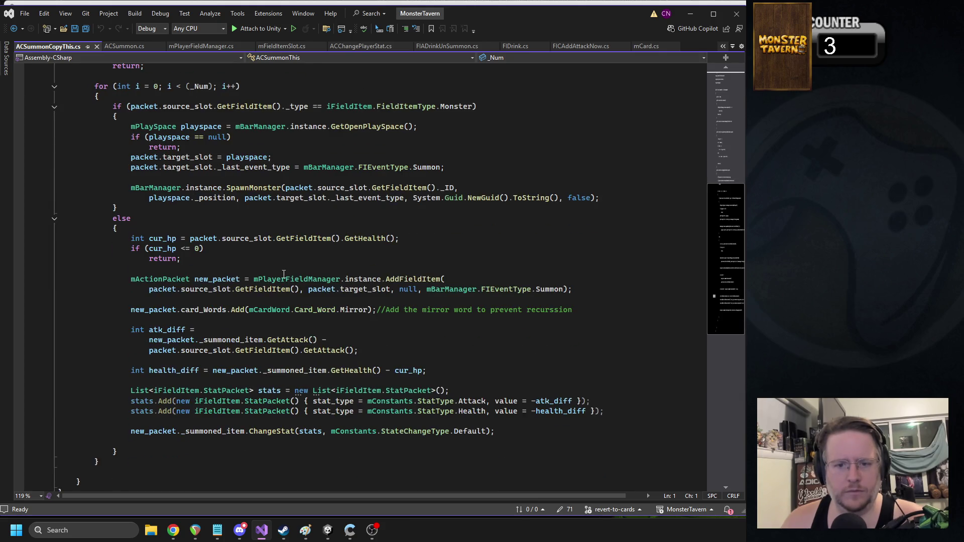
click(235, 265)
key(ctrl+v)
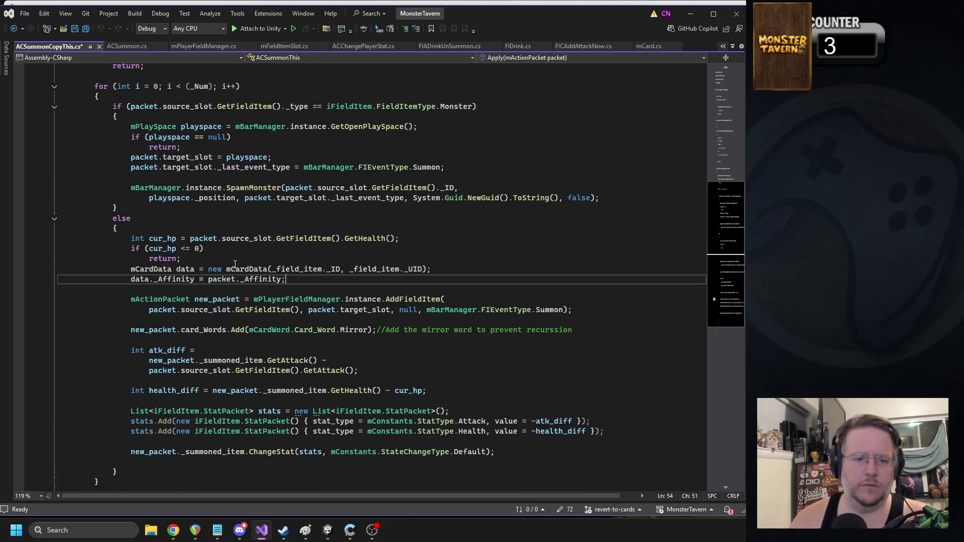
key(ctrl+s)
double_click(309, 270)
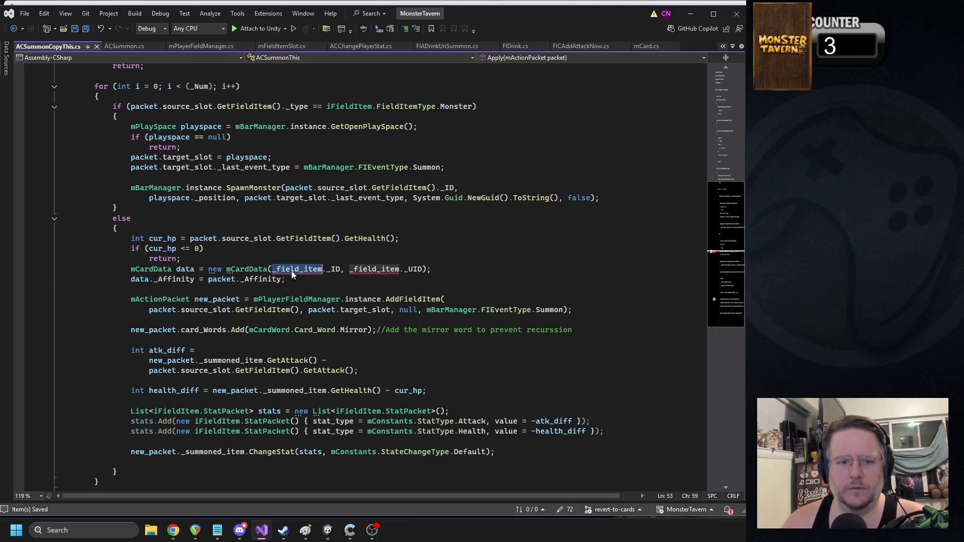
scroll(261, 226, up, 3)
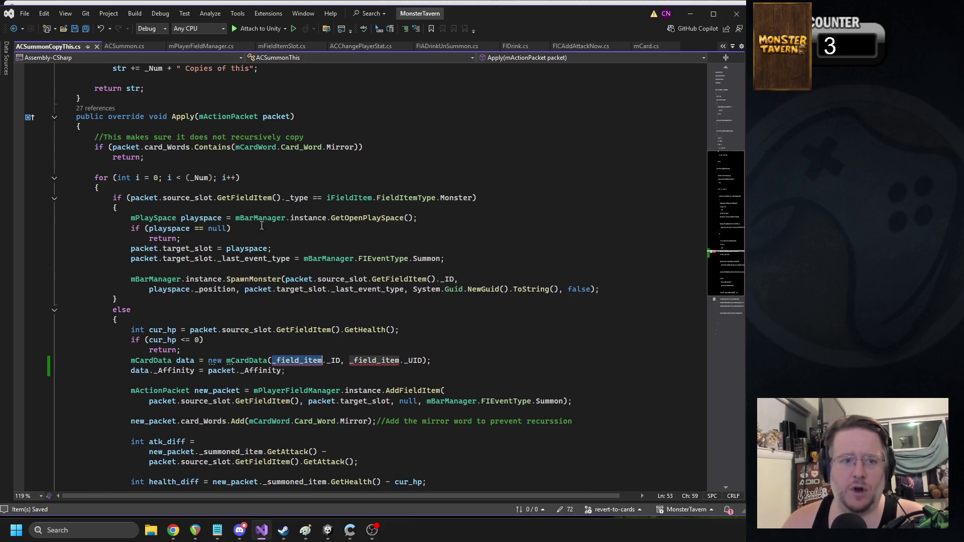
click(272, 117)
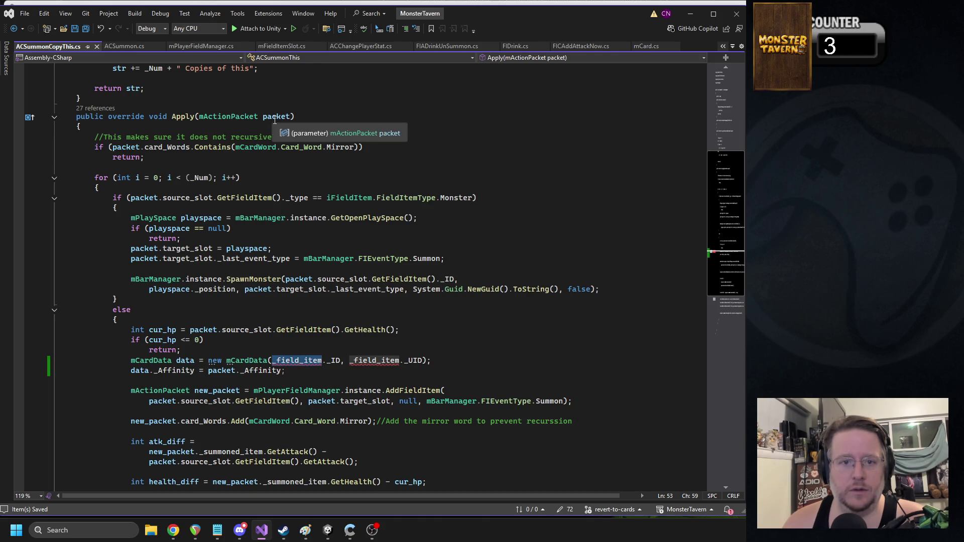
click(303, 361)
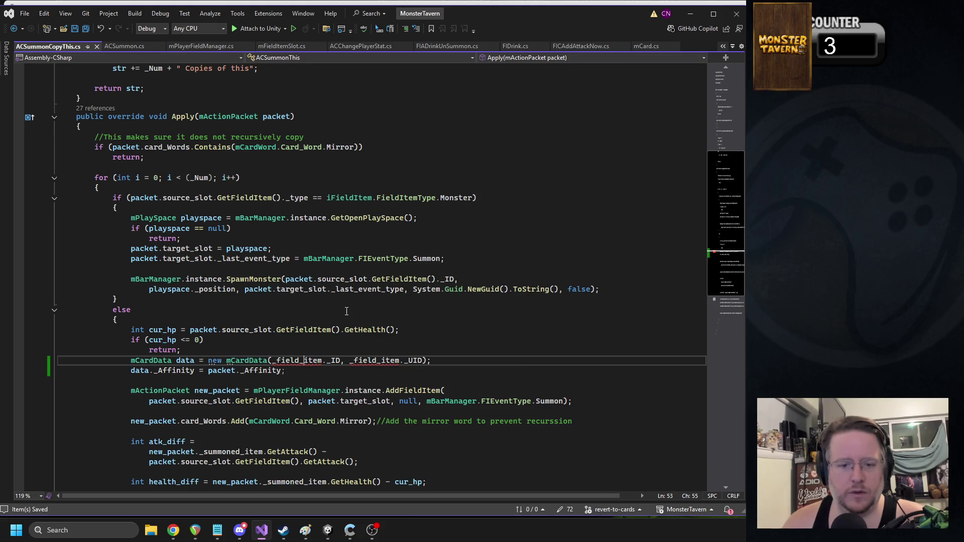
scroll(339, 310, down, 1)
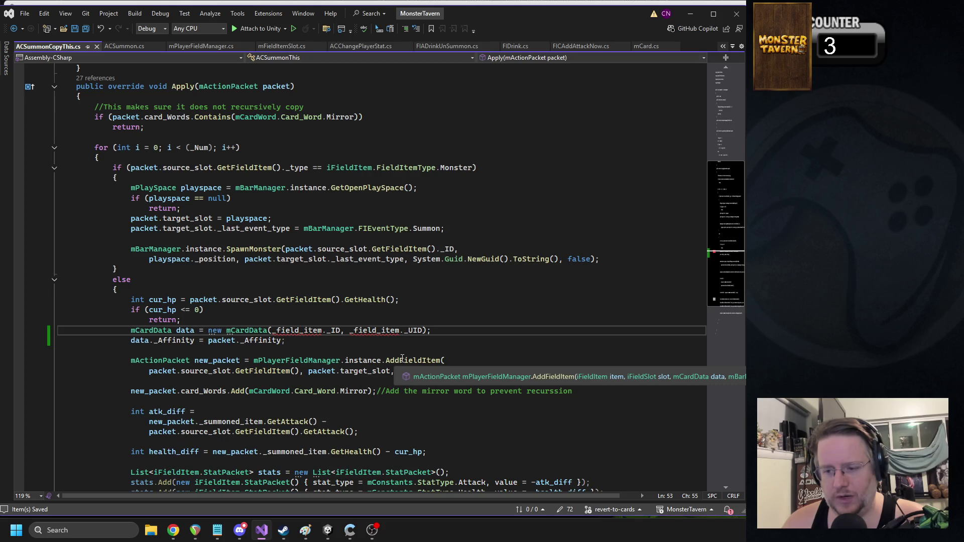
Step: Pass data instead of null to the AddFieldItem call
key(ctrl+Left)
key(ctrl+Left)
key(ctrl+Left)
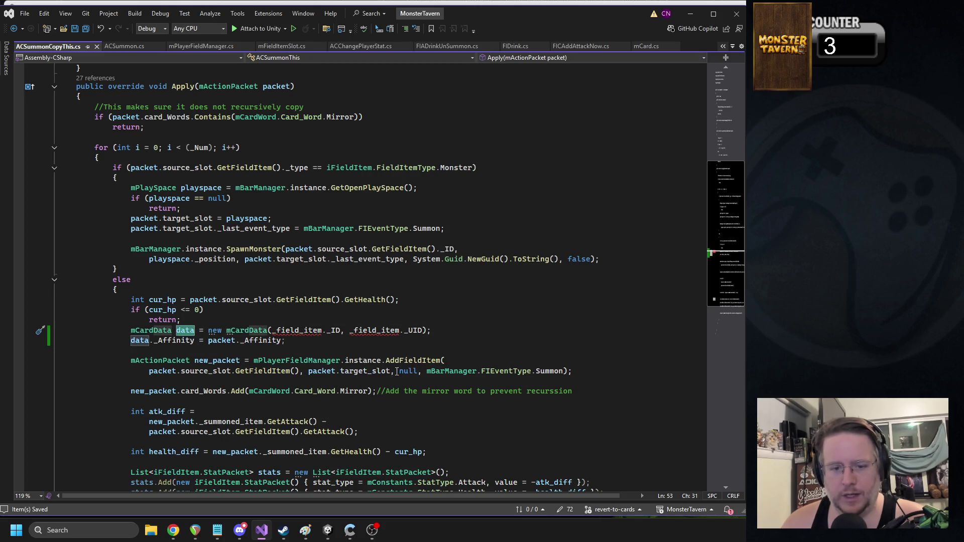
key(ctrl+shift+Right)
key(ctrl+c)
double_click(407, 372)
key(ctrl+v)
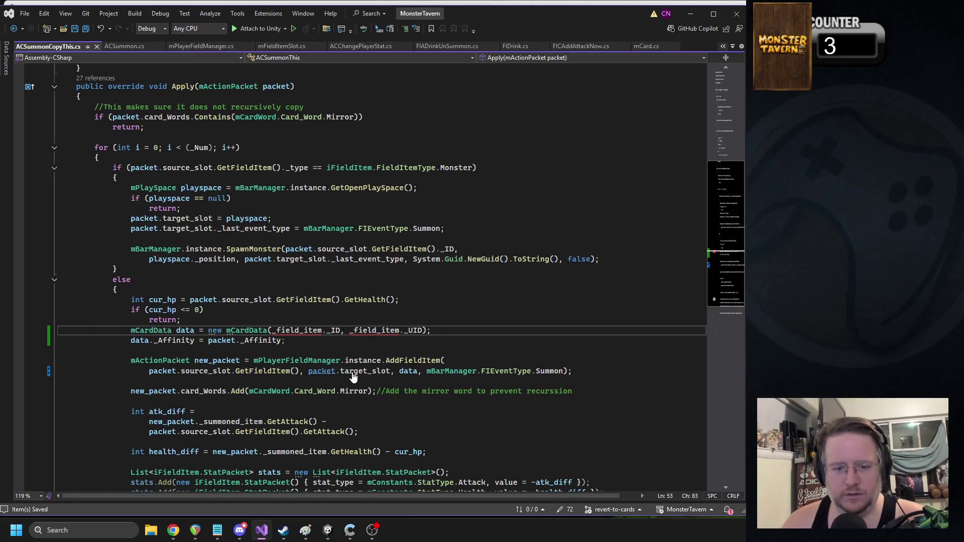
Step: Build mCardData from packet.source_slot.GetFieldItem()'s _ID and _UID instead of _field_item
drag(306, 372, 392, 372)
click(391, 371)
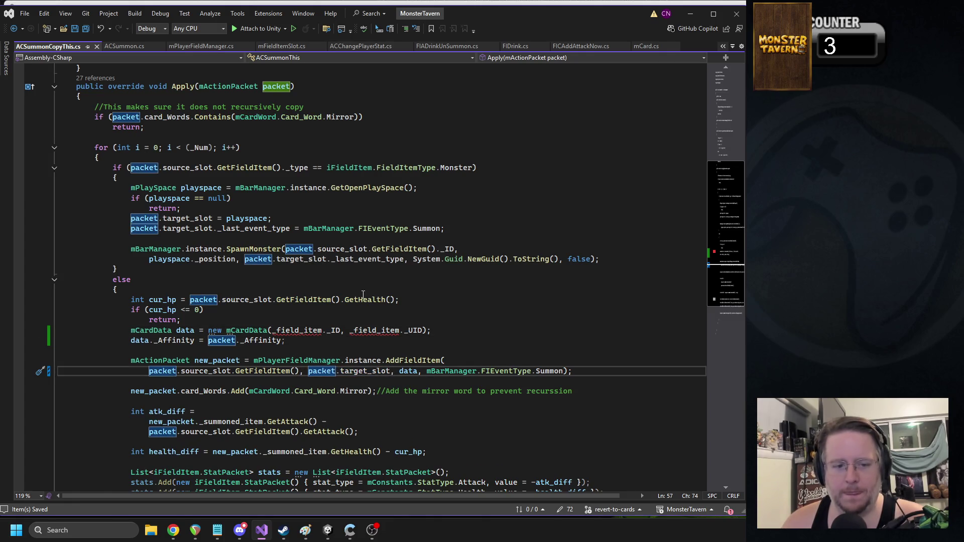
mouse_move(148, 371)
mouse_down()
mouse_move(572, 374)
mouse_move(300, 374)
mouse_up()
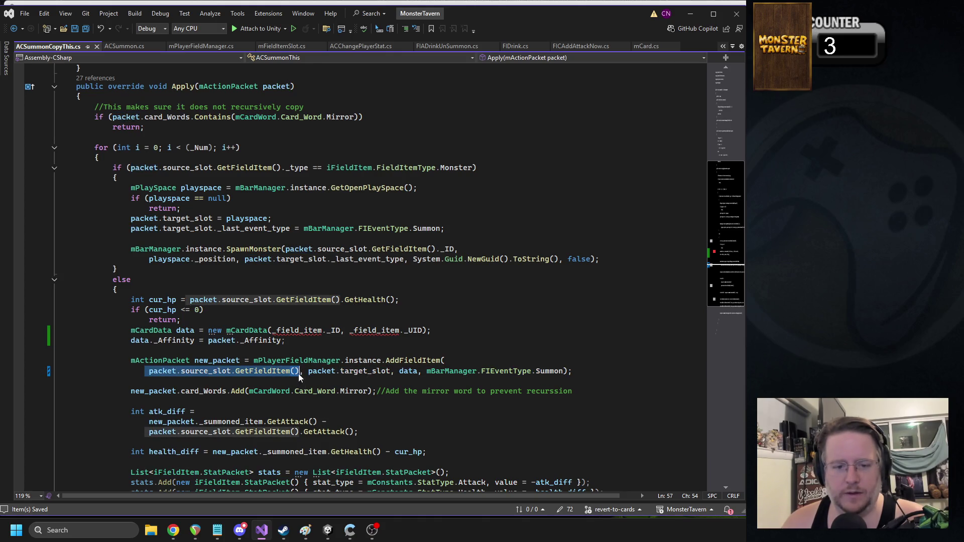
double_click(297, 330)
key(ctrl+v)
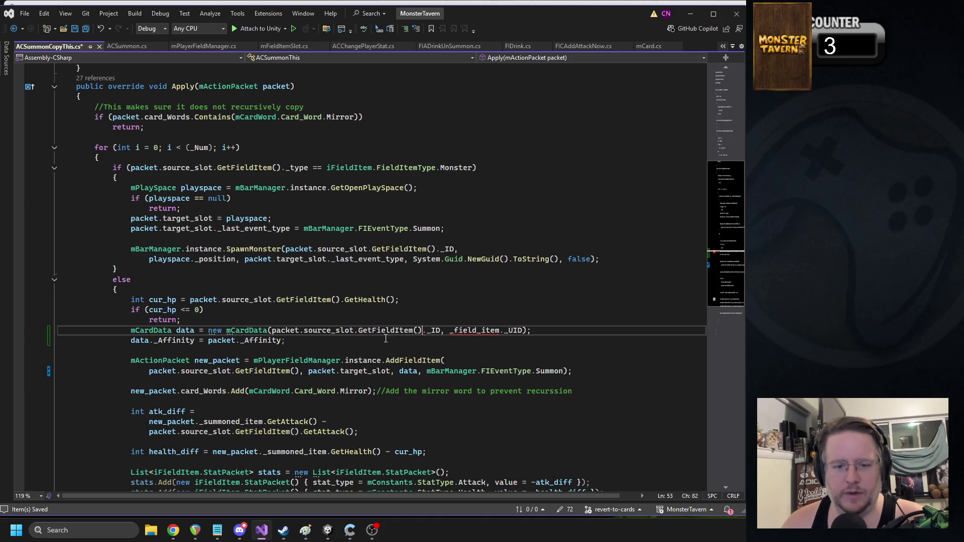
double_click(457, 331)
key(ctrl+v)
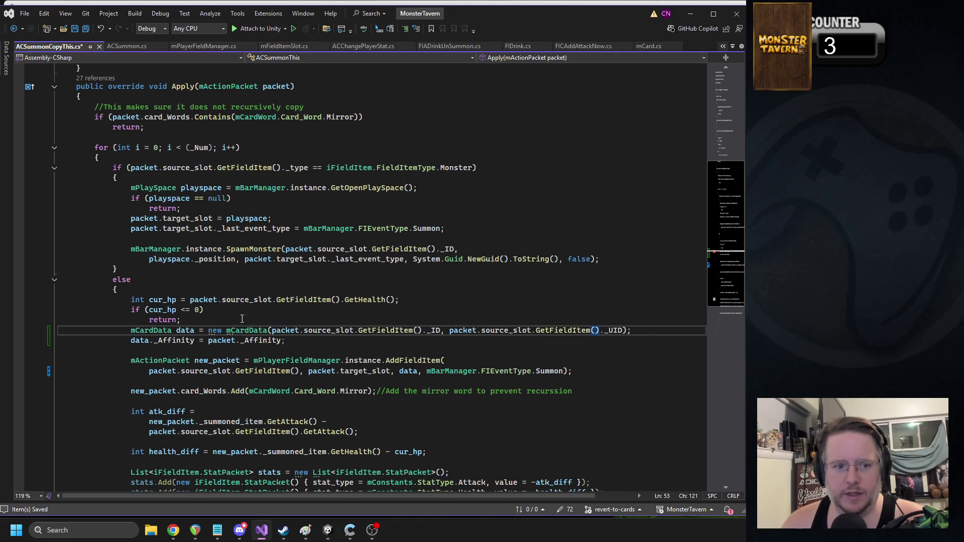
click(220, 319)
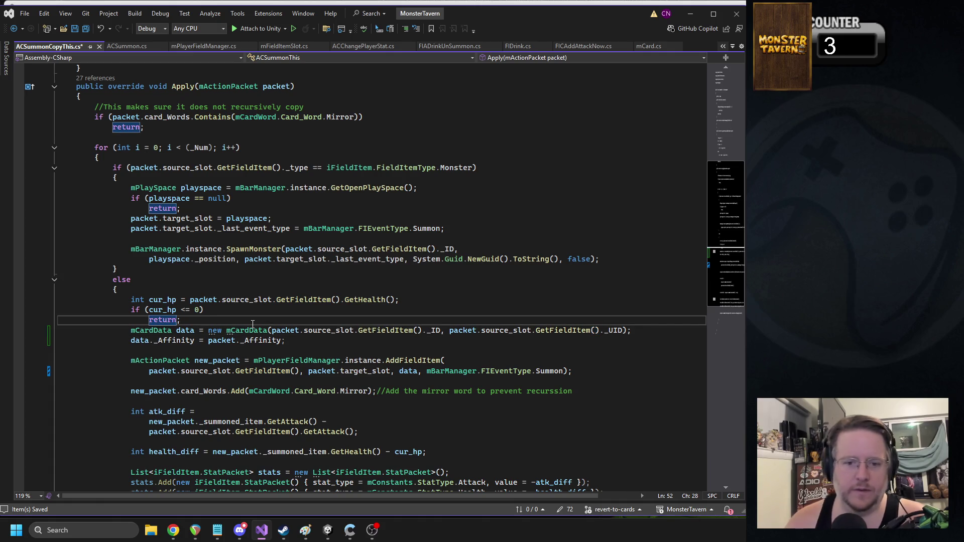
key(Return)
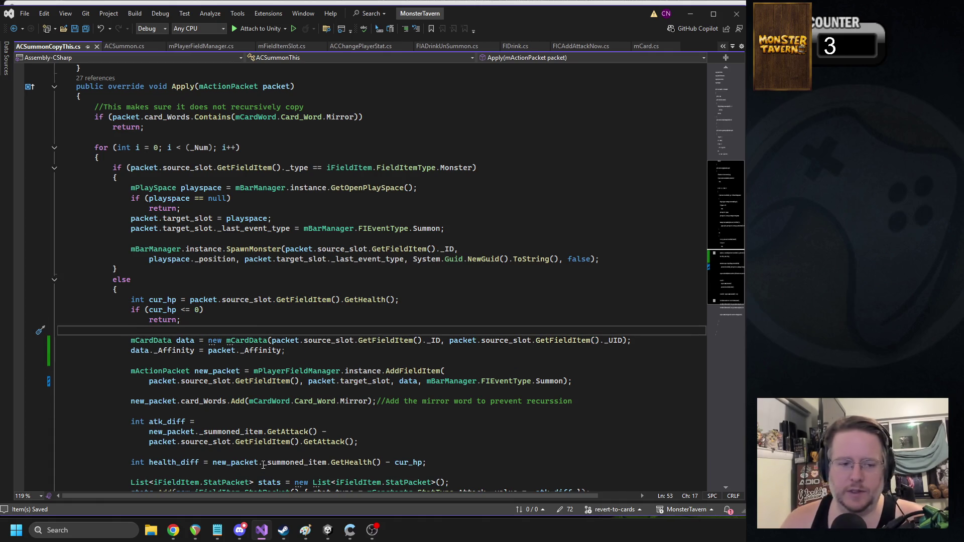
click(327, 531)
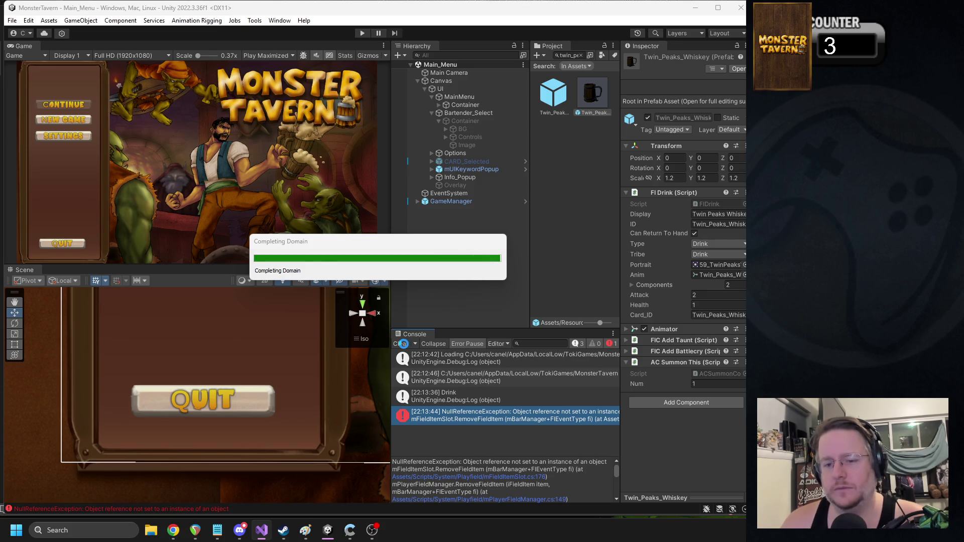
Step: Clear the Console, play the saved run and put Twin Peaks Whiskey on the bar
click(403, 344)
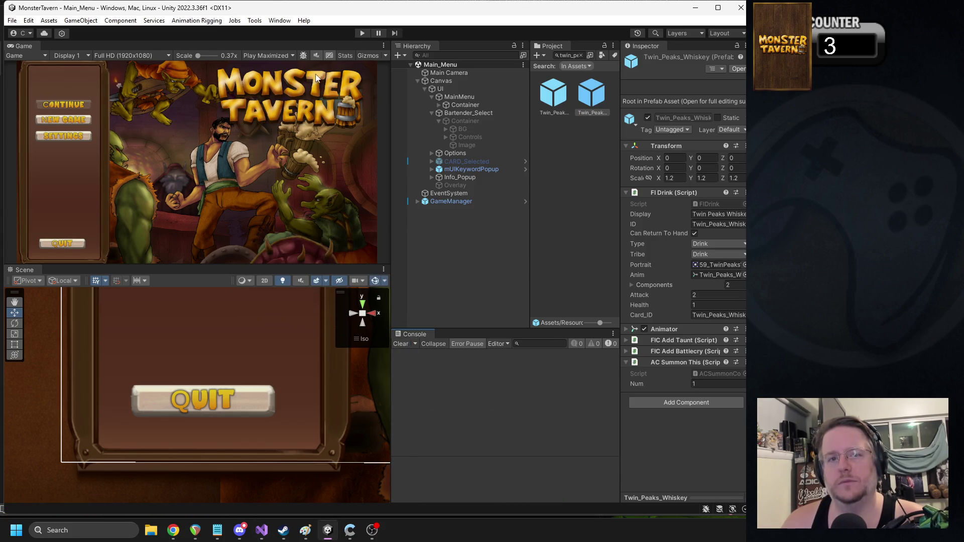
click(357, 32)
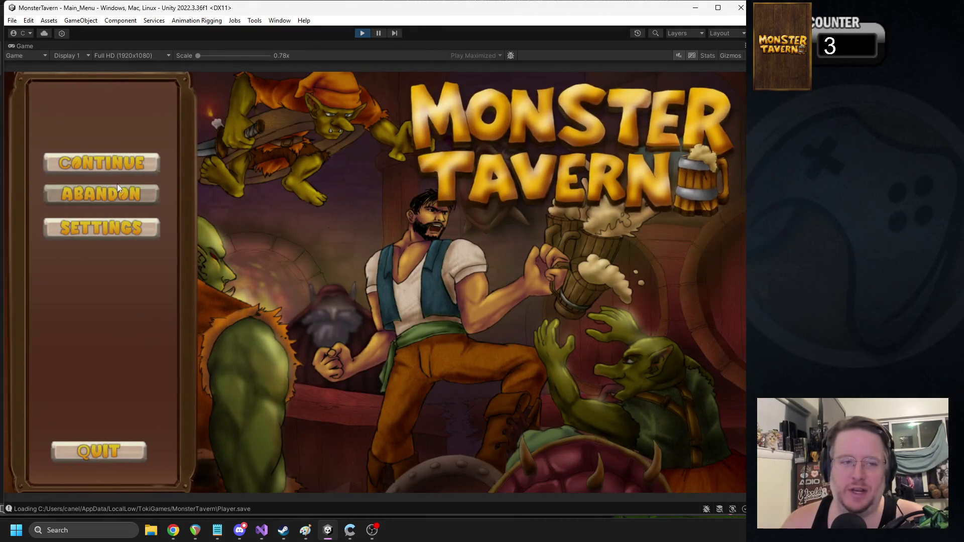
click(96, 166)
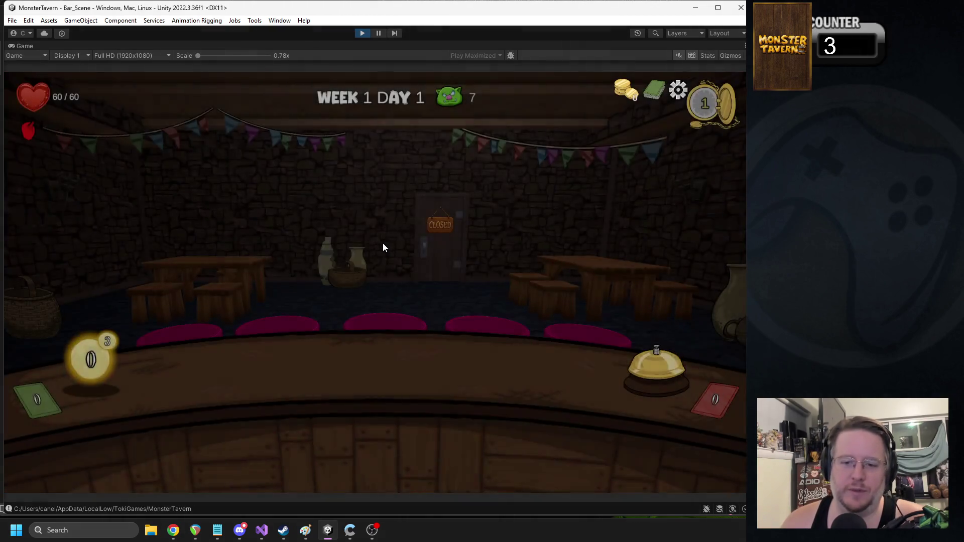
click(320, 432)
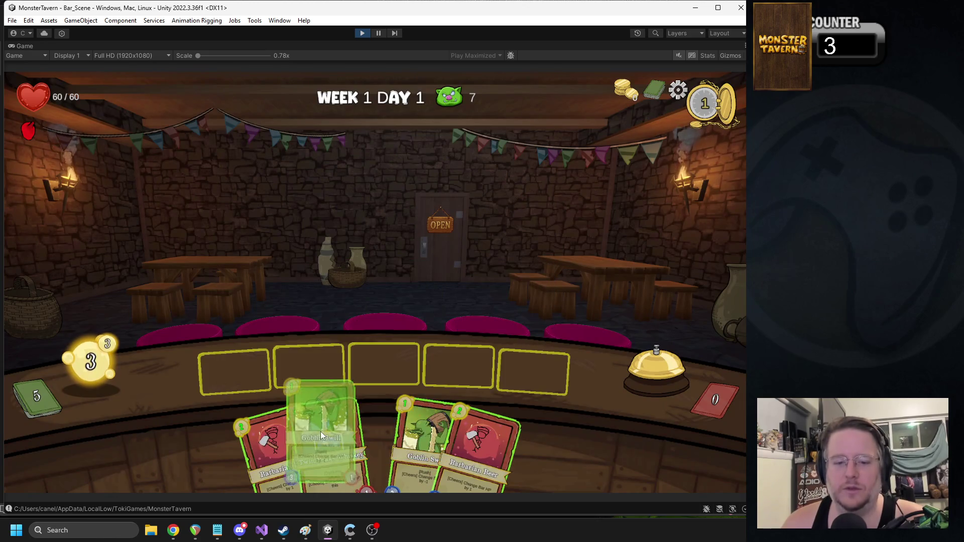
click(317, 415)
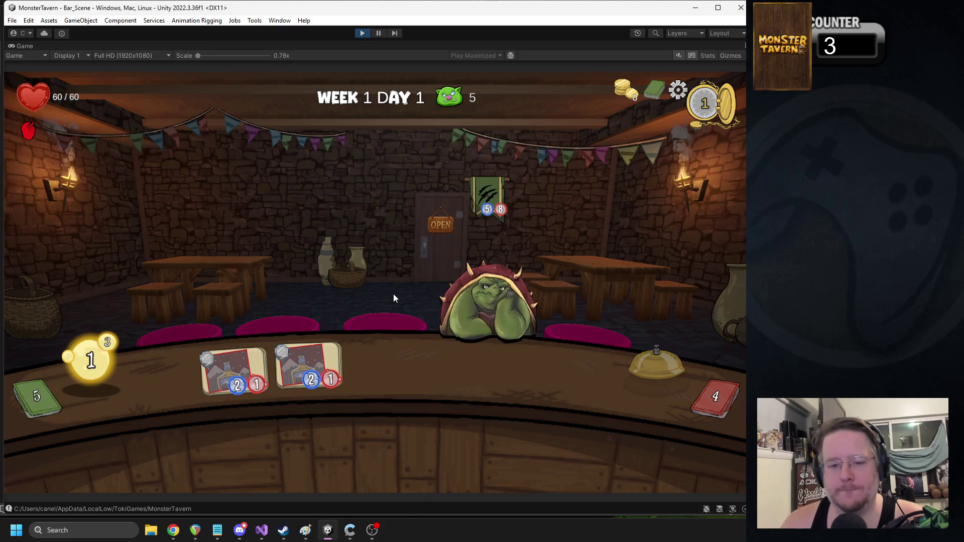
Step: Place Barbarian Beer, play Dump, serve the 5/3 whiskey to the turtle, then stop
click(375, 419)
drag(374, 416, 352, 351)
drag(342, 442, 384, 367)
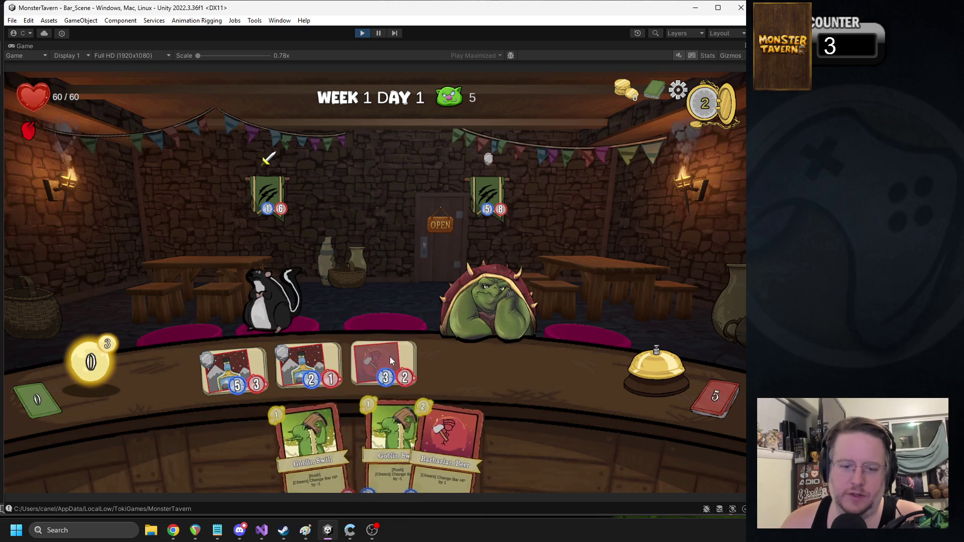
drag(249, 346, 502, 297)
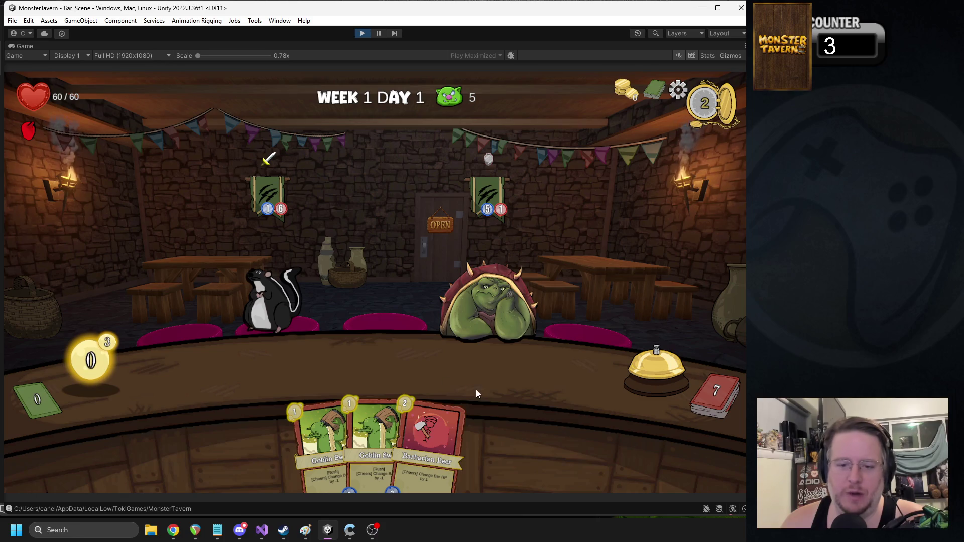
mouse_move(342, 96)
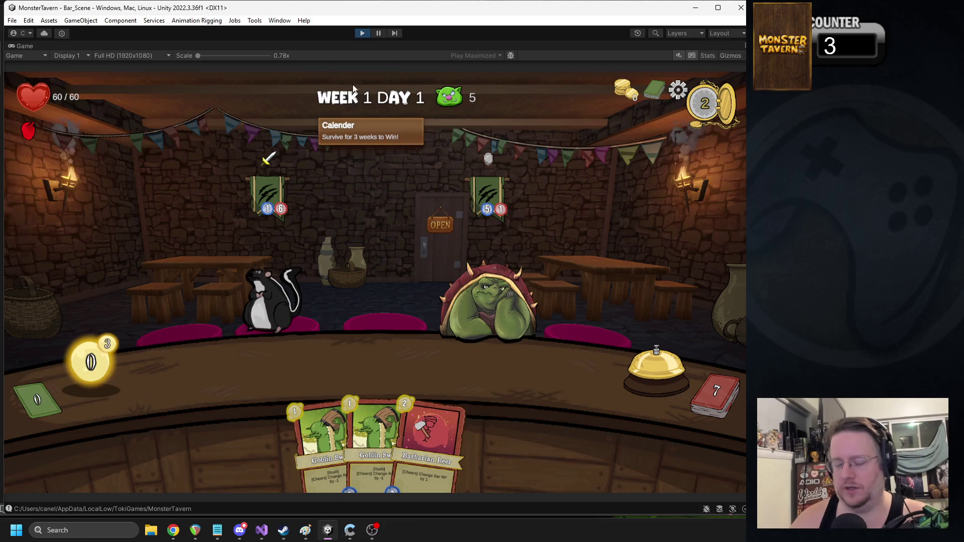
key(alt+Tab)
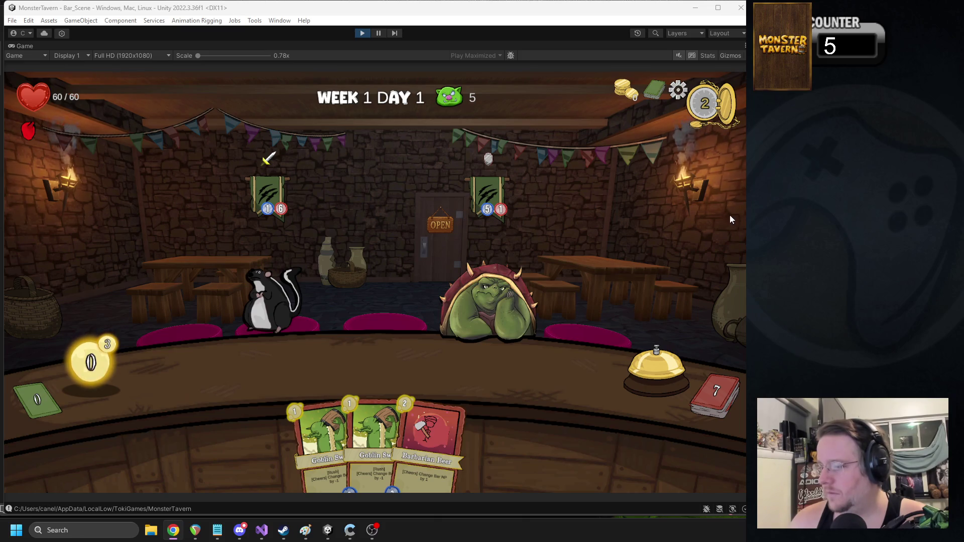
click(362, 33)
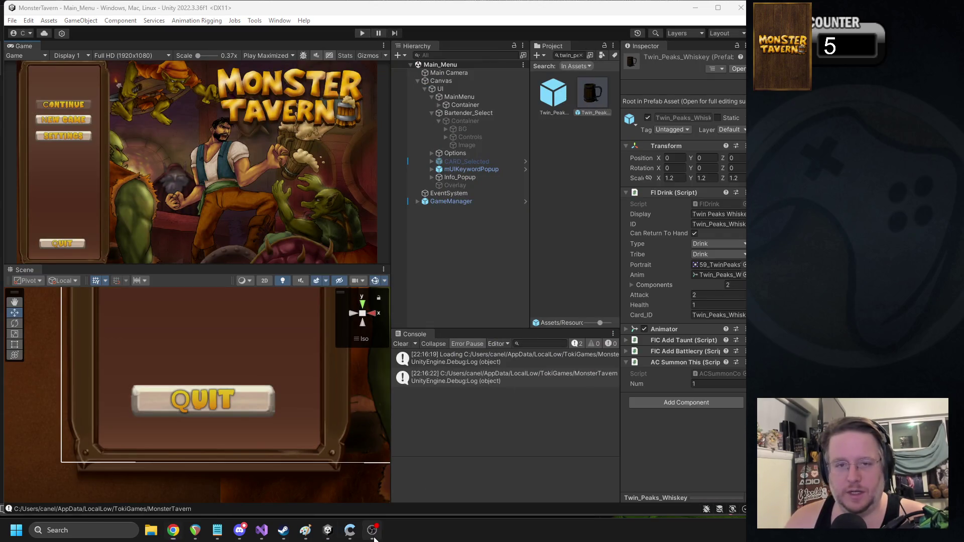
Step: Show the Bartender_Select Container and try halving the BACK text's scale, then undo it
click(464, 120)
click(647, 59)
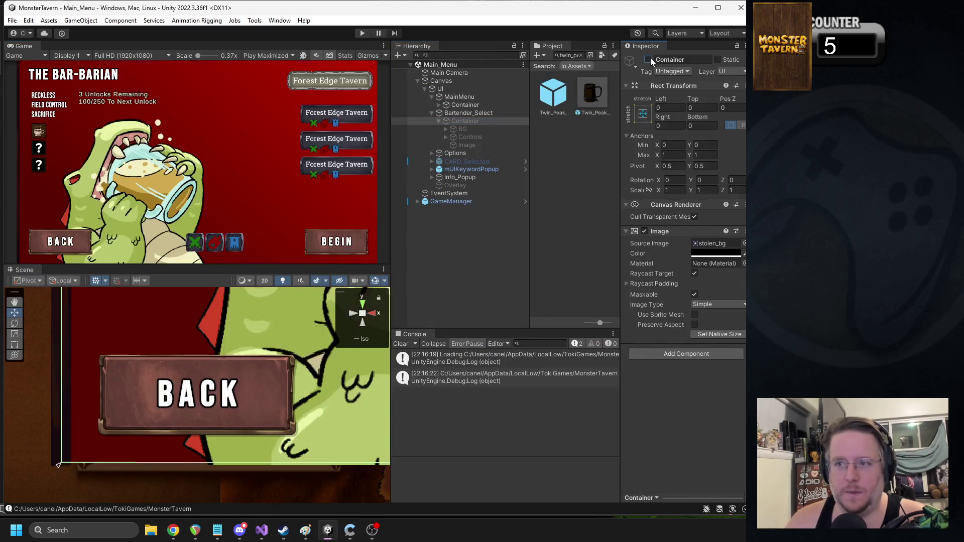
scroll(190, 395, down, 1)
click(190, 394)
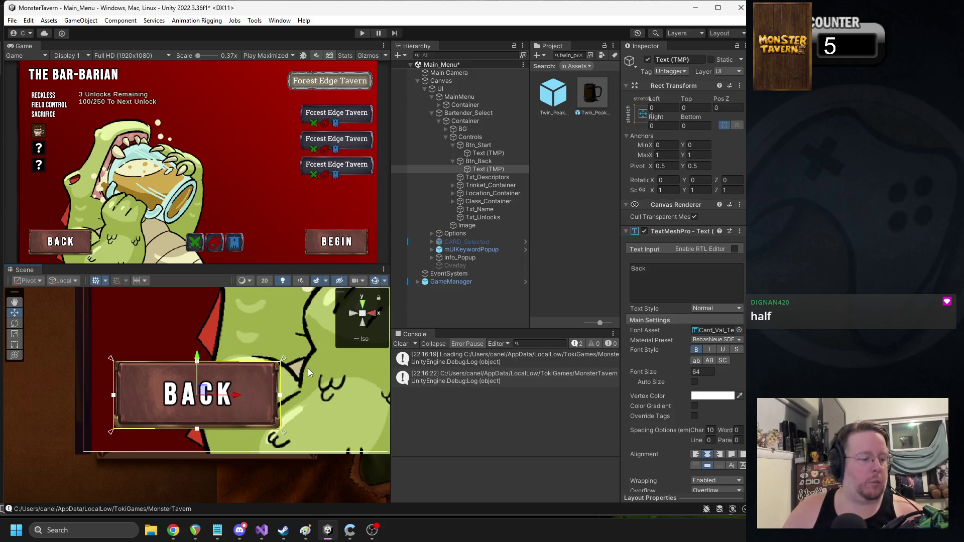
click(667, 191)
text(.5)
key(Tab)
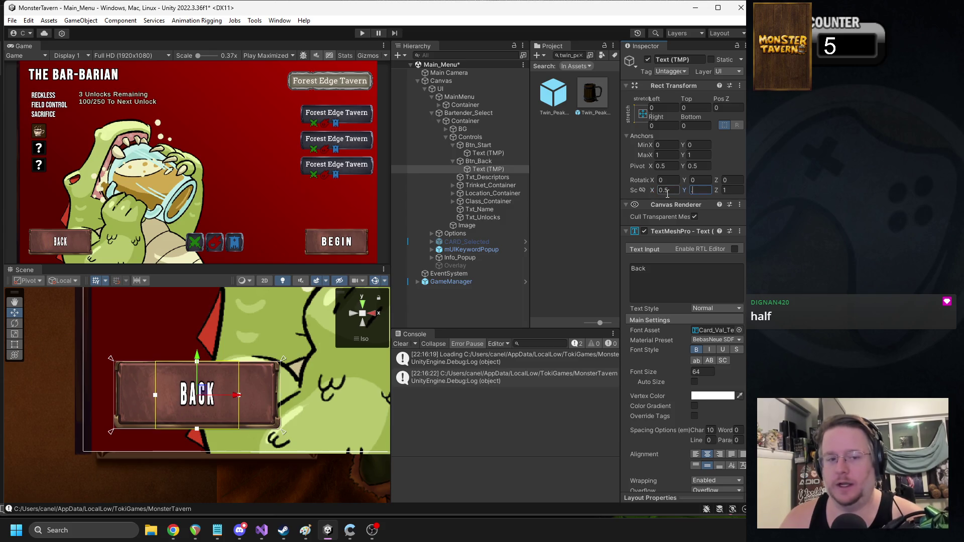
text(.5)
key(ctrl+z)
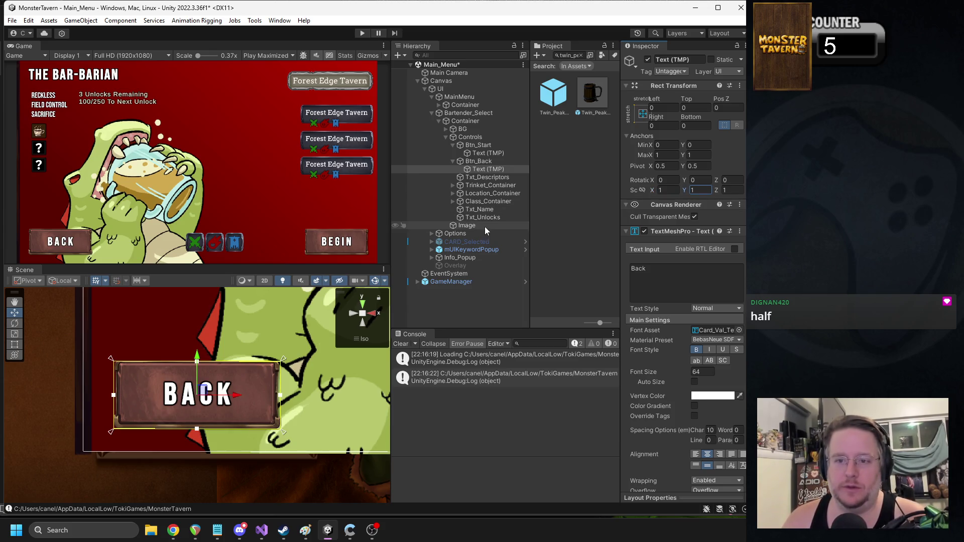
Step: Set the Back button's scale to 0.5 on both axes
click(479, 161)
click(662, 190)
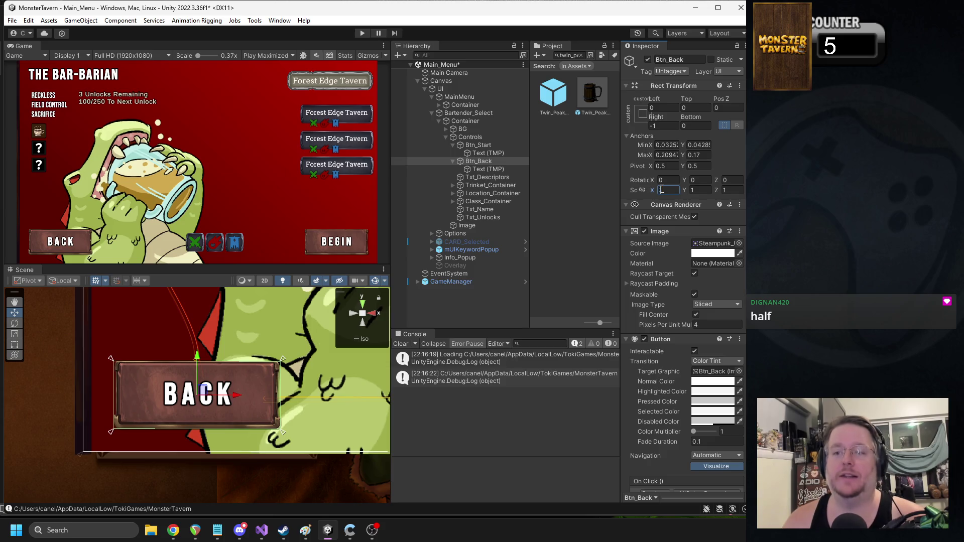
text(.5)
key(Tab)
text(.5)
key(Return)
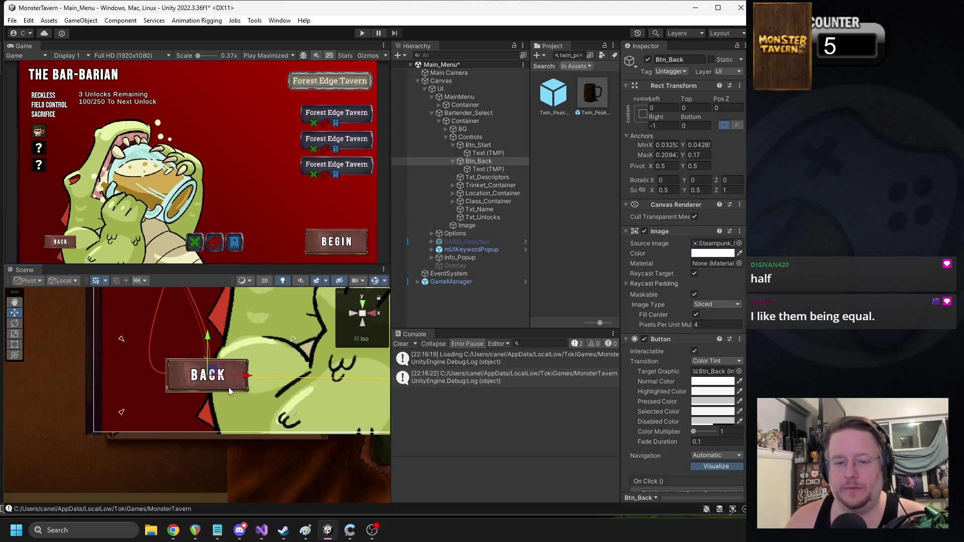
Step: Reposition the Back button, snug its anchors to its edges, and hide the Bartender_Select Container
drag(225, 376, 180, 421)
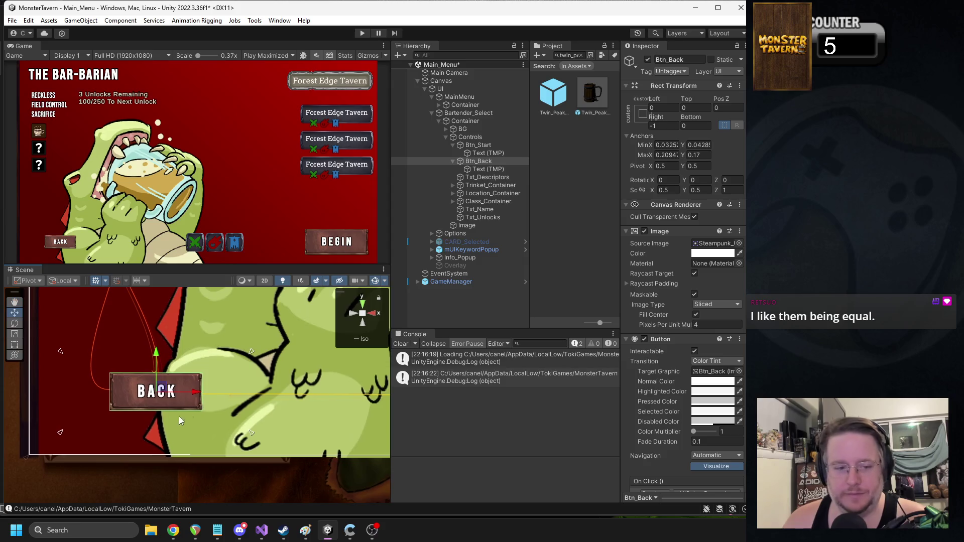
mouse_move(61, 433)
mouse_down()
mouse_move(95, 431)
mouse_move(104, 419)
mouse_up()
scroll(207, 399, down, 2)
mouse_move(207, 400)
mouse_down()
mouse_move(145, 367)
mouse_move(118, 394)
mouse_move(99, 397)
mouse_up()
scroll(201, 367, up, 1)
scroll(226, 396, down, 4)
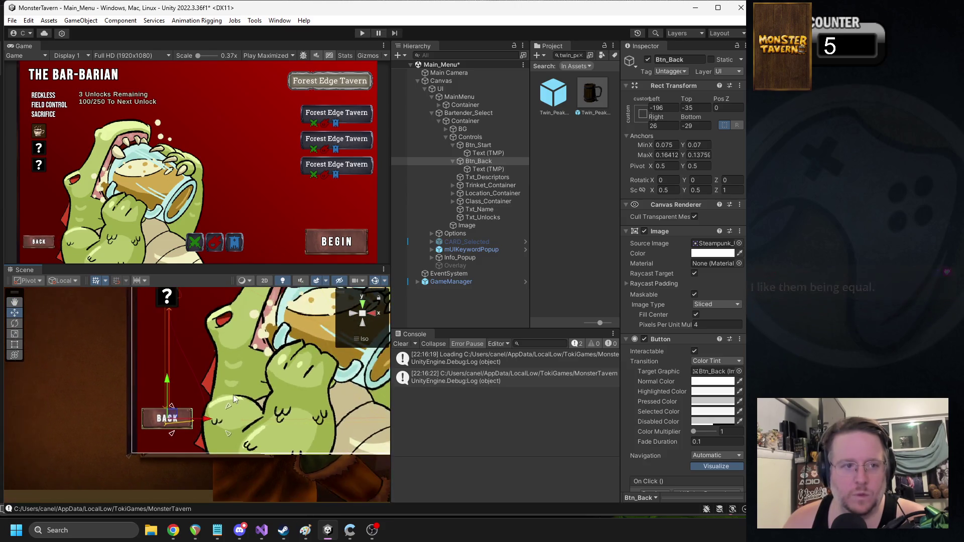
drag(214, 414, 96, 442)
scroll(234, 419, up, 2)
key(f)
scroll(267, 375, down, 1)
drag(267, 372, 188, 376)
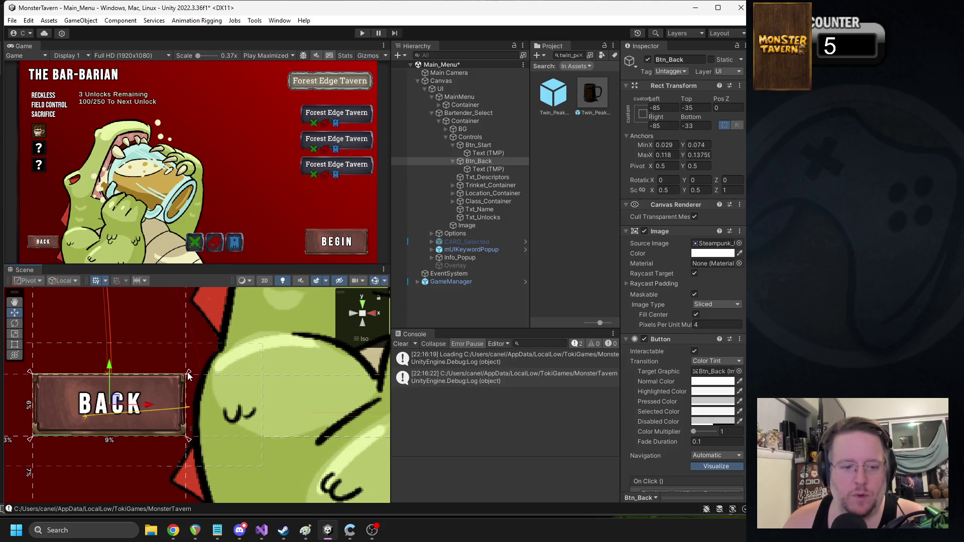
click(467, 122)
click(648, 59)
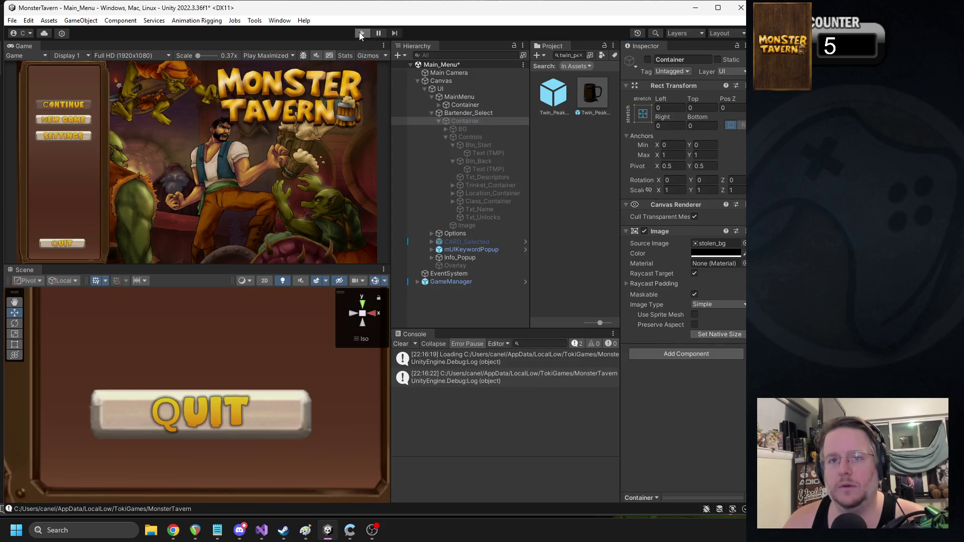
Step: Play the saved game, exit to Main Menu, open Backwoods bartender select, then bring up the Paint mockup
click(361, 32)
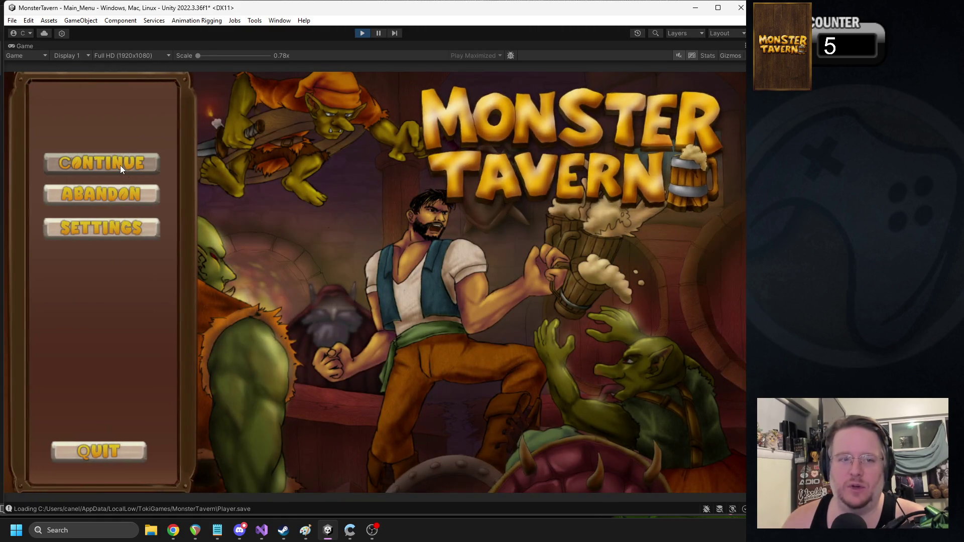
click(120, 166)
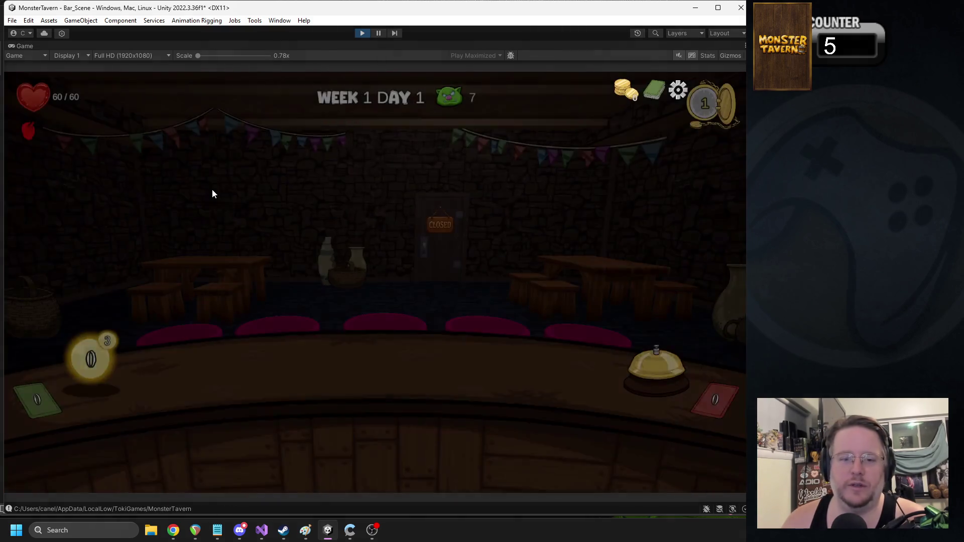
key(Escape)
click(365, 230)
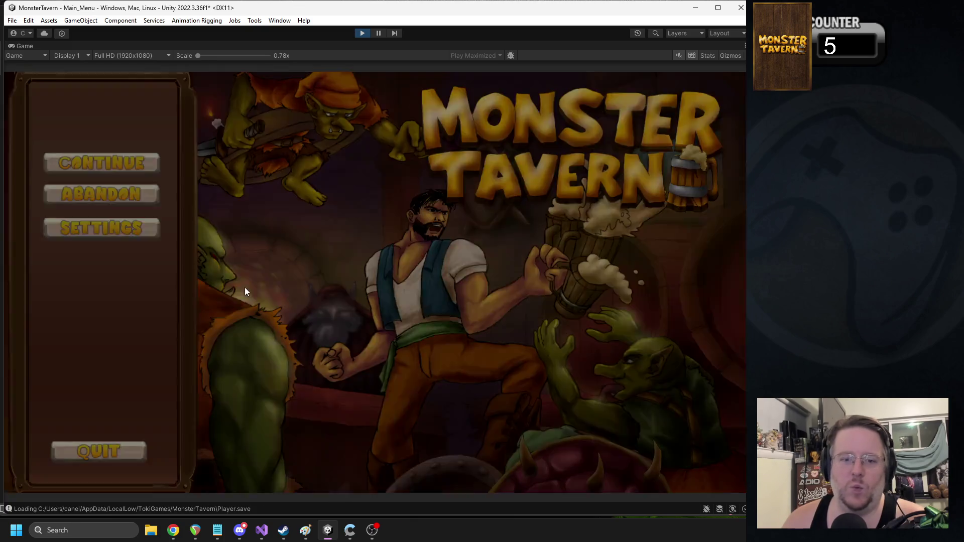
click(111, 201)
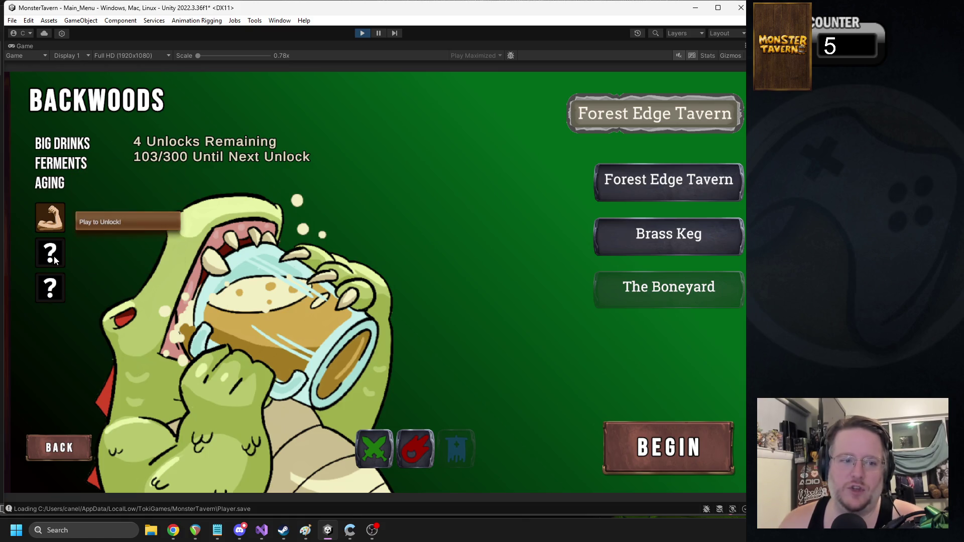
mouse_move(58, 294)
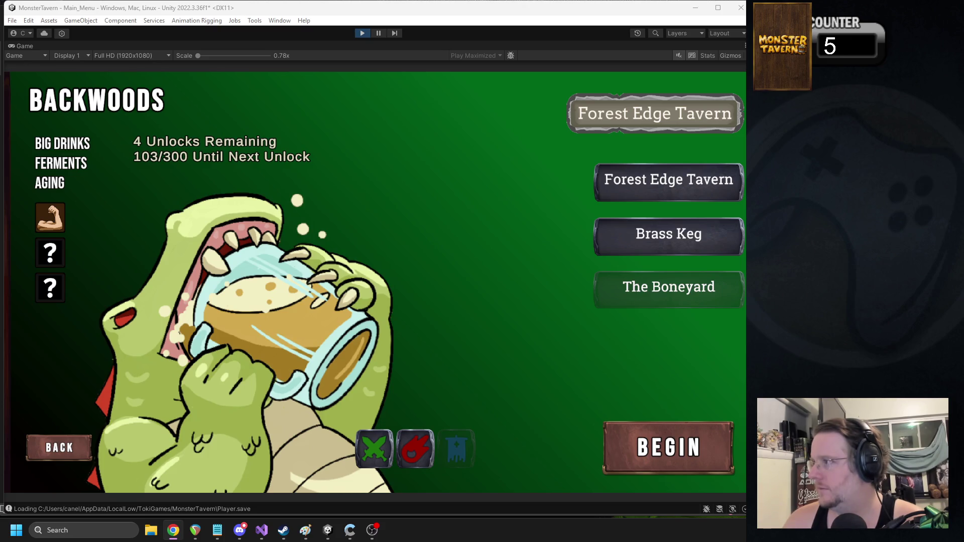
click(443, 324)
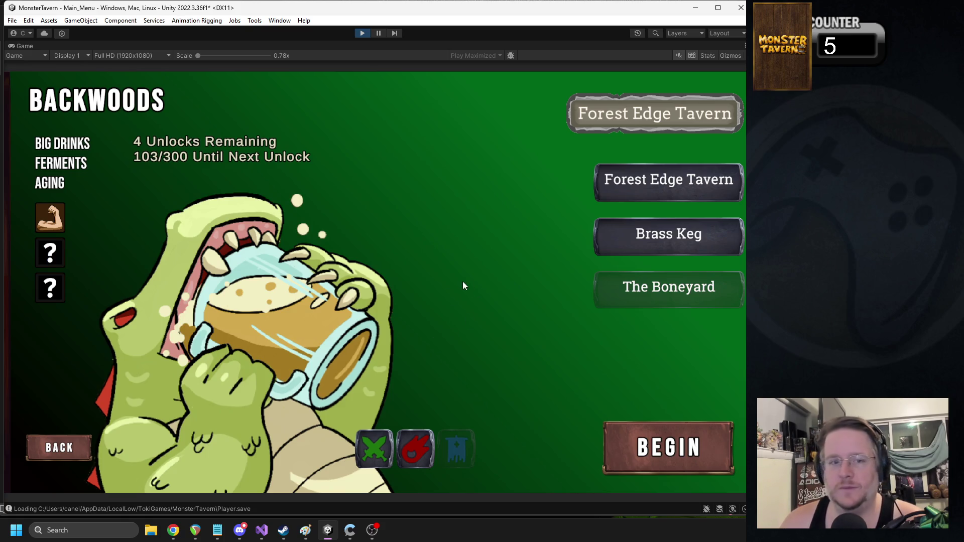
click(305, 530)
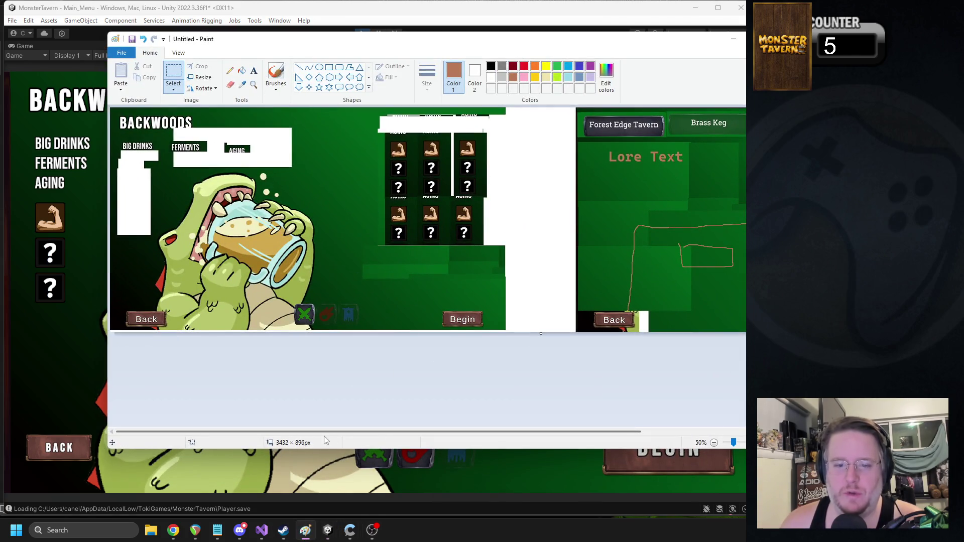
Step: Scroll across the Paint UI mockup, shrink Paint, and switch the game to the red Gutterpunk bartender
drag(318, 435, 462, 434)
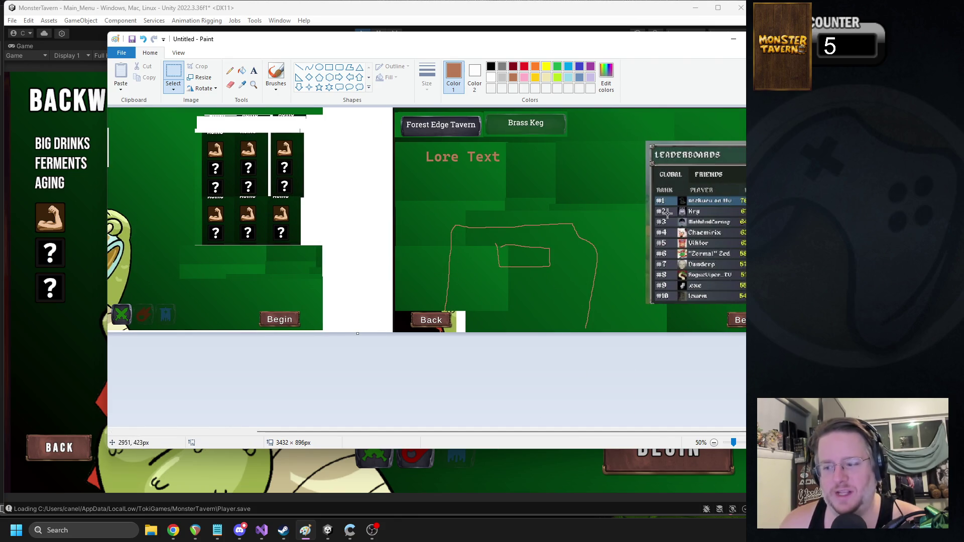
drag(532, 433, 290, 433)
mouse_move(418, 434)
mouse_down()
mouse_move(593, 426)
mouse_move(391, 409)
mouse_move(337, 414)
mouse_move(609, 425)
mouse_move(276, 410)
mouse_move(620, 413)
mouse_move(189, 403)
mouse_up()
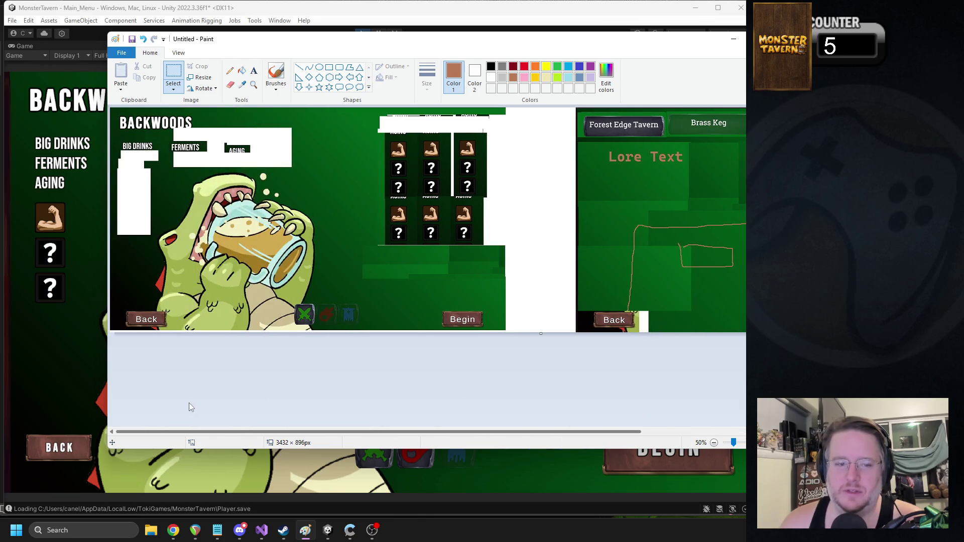
drag(275, 406, 566, 396)
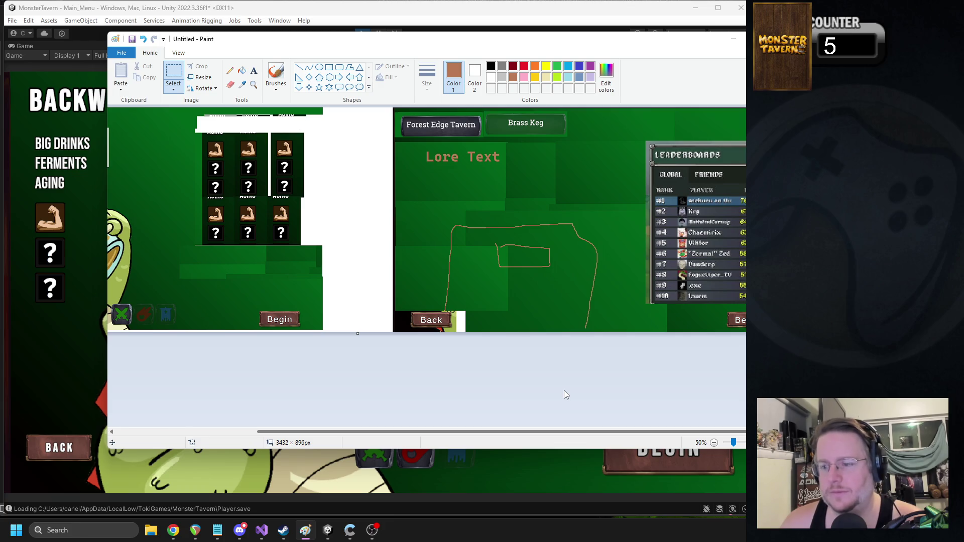
mouse_move(534, 390)
mouse_down()
mouse_move(311, 387)
mouse_move(662, 382)
mouse_up()
mouse_move(503, 373)
mouse_down()
mouse_move(294, 381)
mouse_move(694, 374)
mouse_up()
drag(592, 380, 353, 370)
double_click(737, 39)
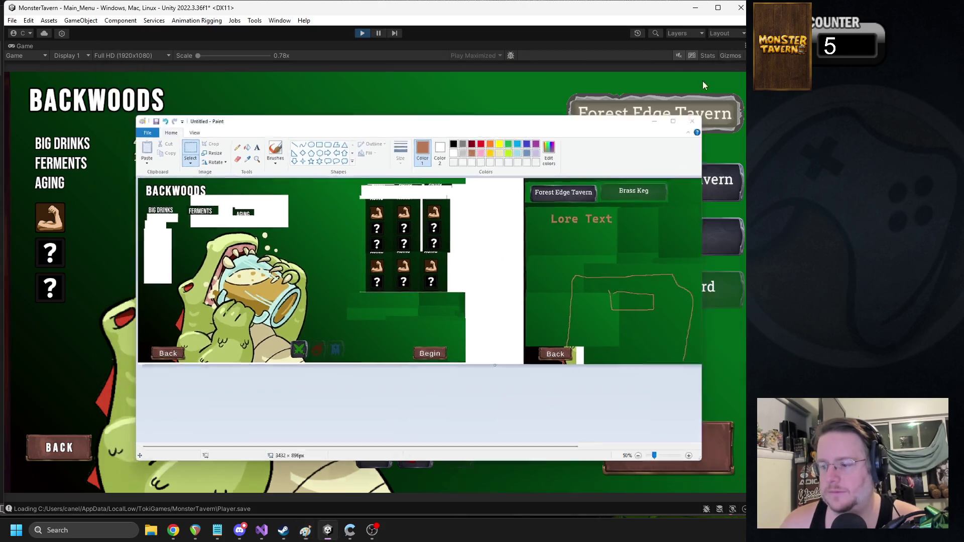
click(703, 85)
click(411, 440)
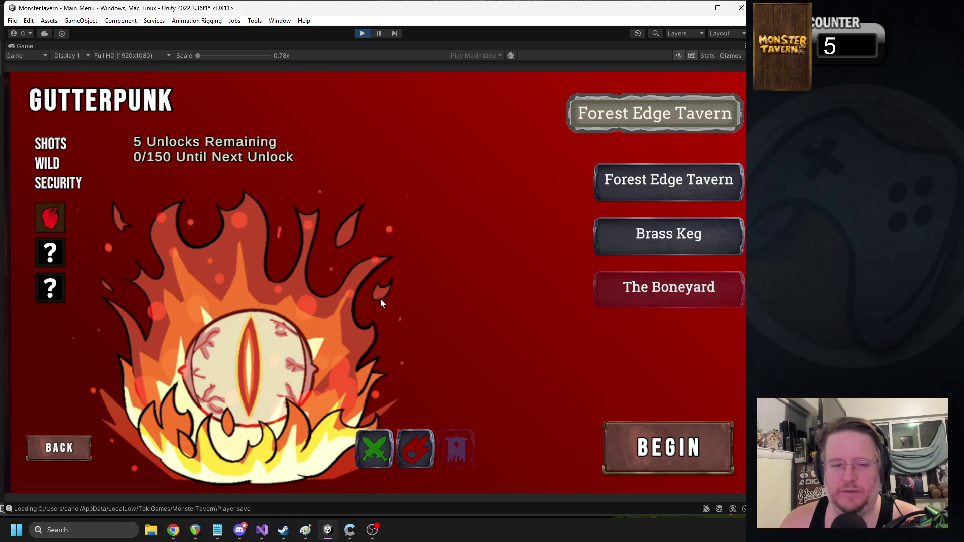
Step: Begin a Gutterpunk run with Vomit Bucket and Fireball, place Vomit Bucket on the bar, then stop
click(659, 447)
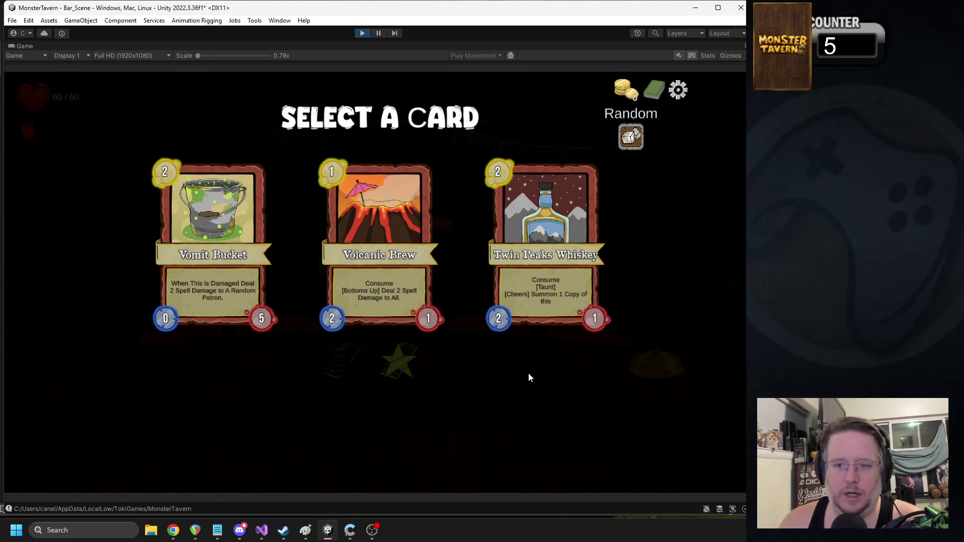
mouse_move(561, 256)
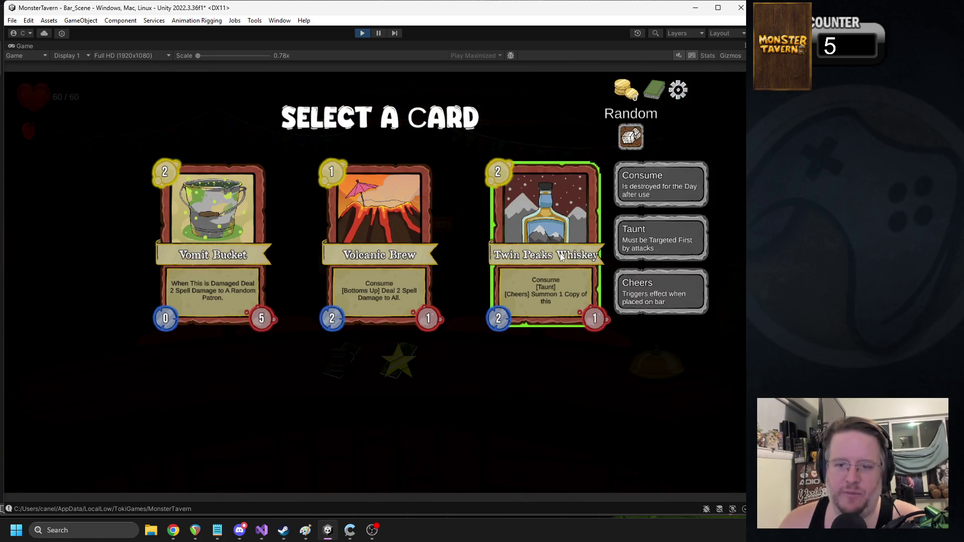
click(213, 241)
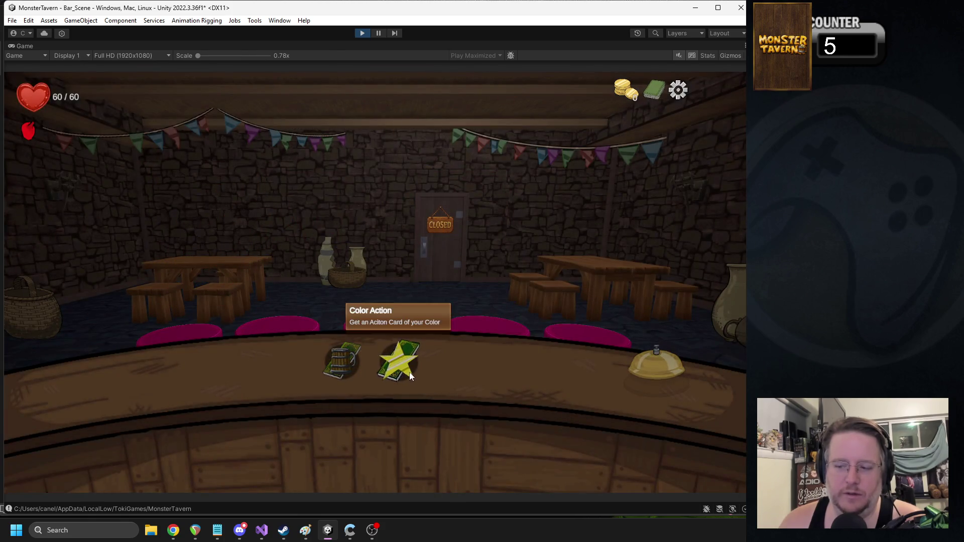
click(411, 377)
mouse_move(376, 246)
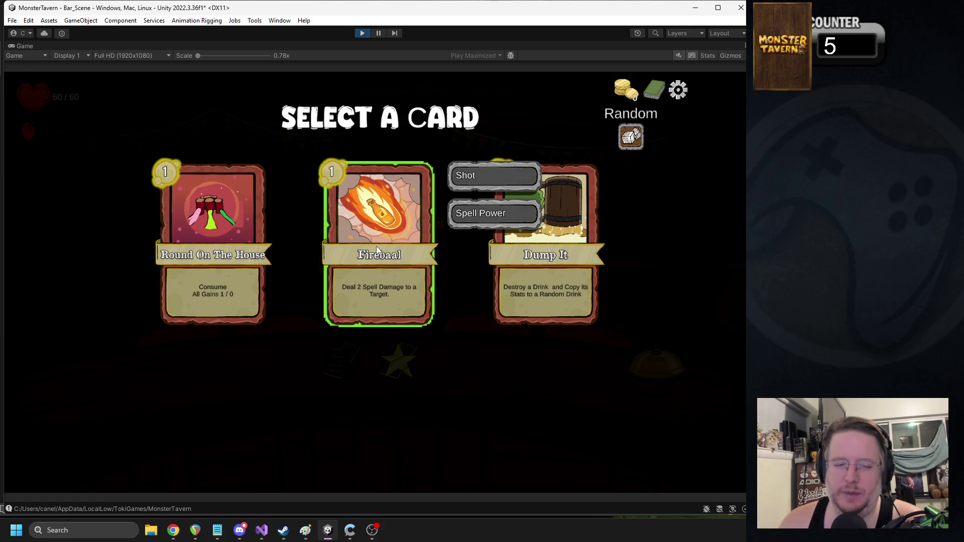
click(376, 246)
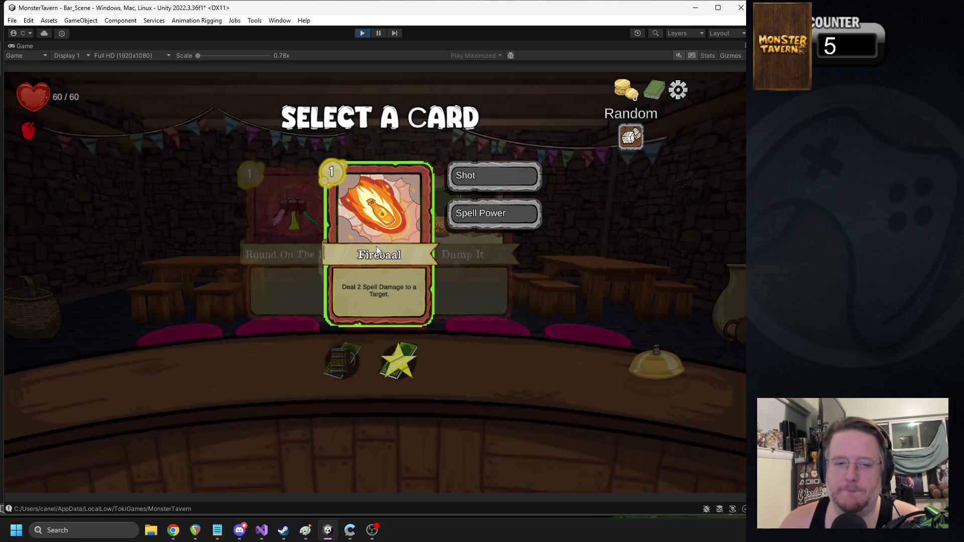
click(663, 372)
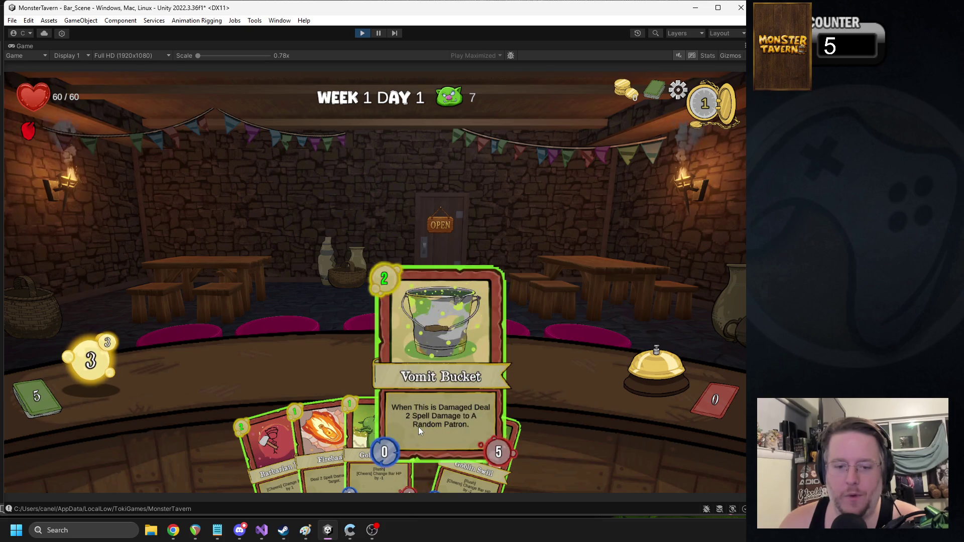
mouse_move(324, 439)
mouse_down()
mouse_move(272, 390)
mouse_move(369, 432)
mouse_move(397, 427)
mouse_move(230, 373)
mouse_up()
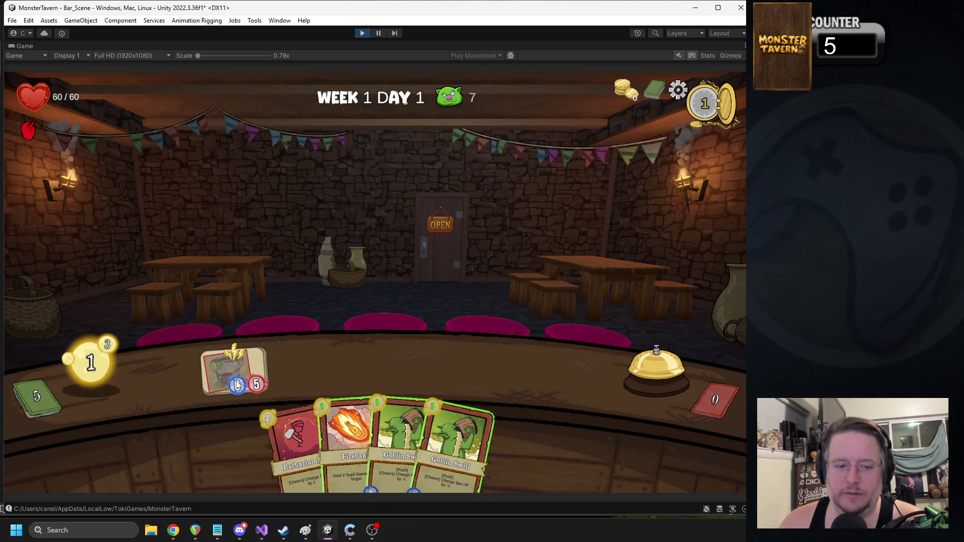
click(363, 33)
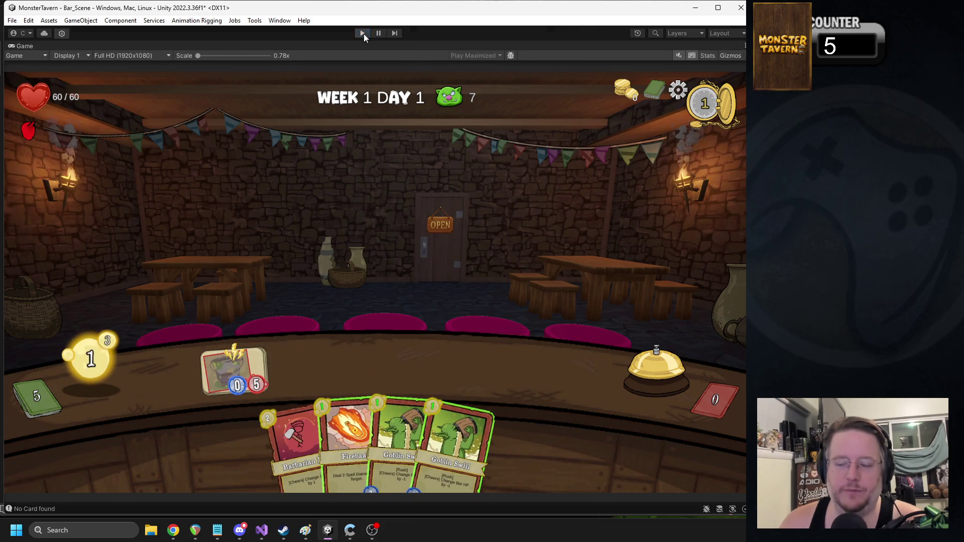
Step: Search the Project panel for 'vomit' and set the Vomit_Bucket prefab's Card_ID to Vomit_Bucket
click(578, 56)
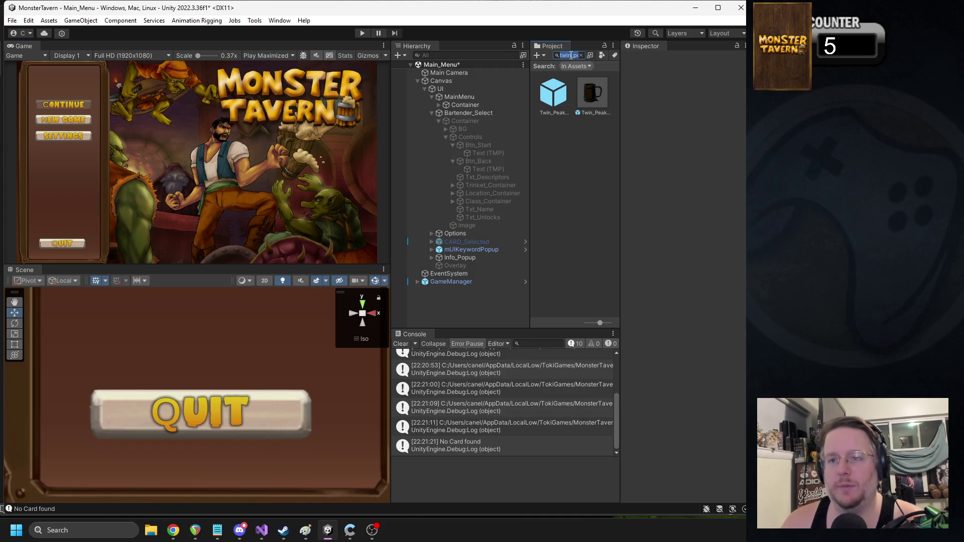
text(vomit)
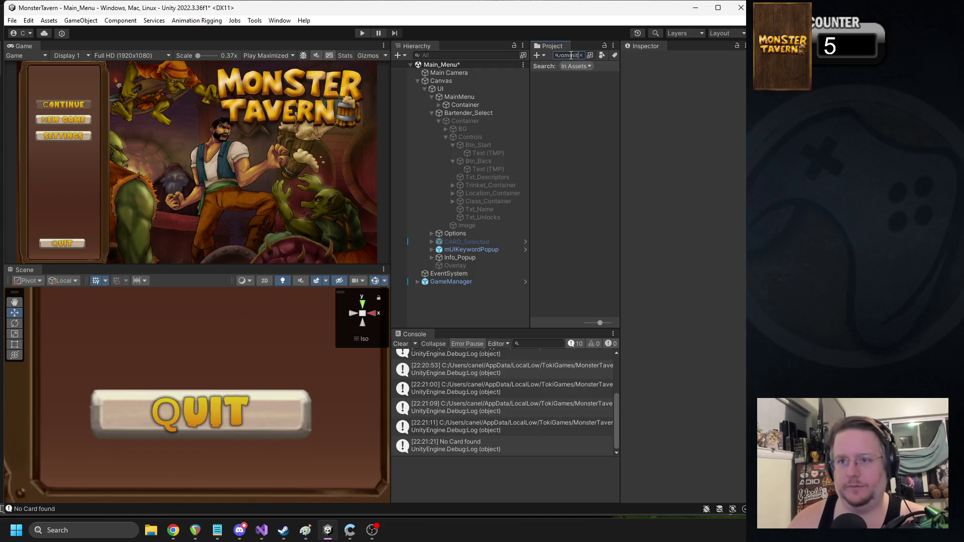
key(BackSpace)
key(BackSpace)
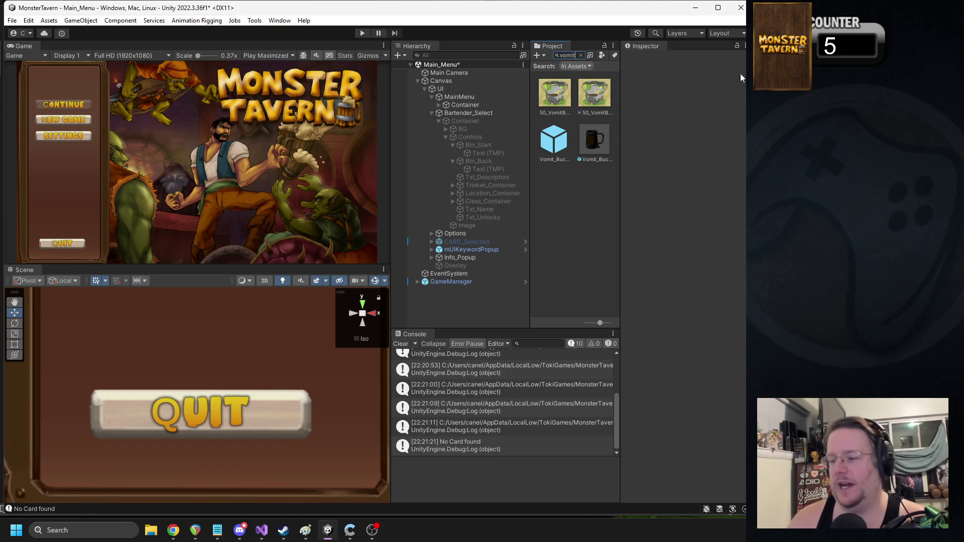
key(alt+Tab)
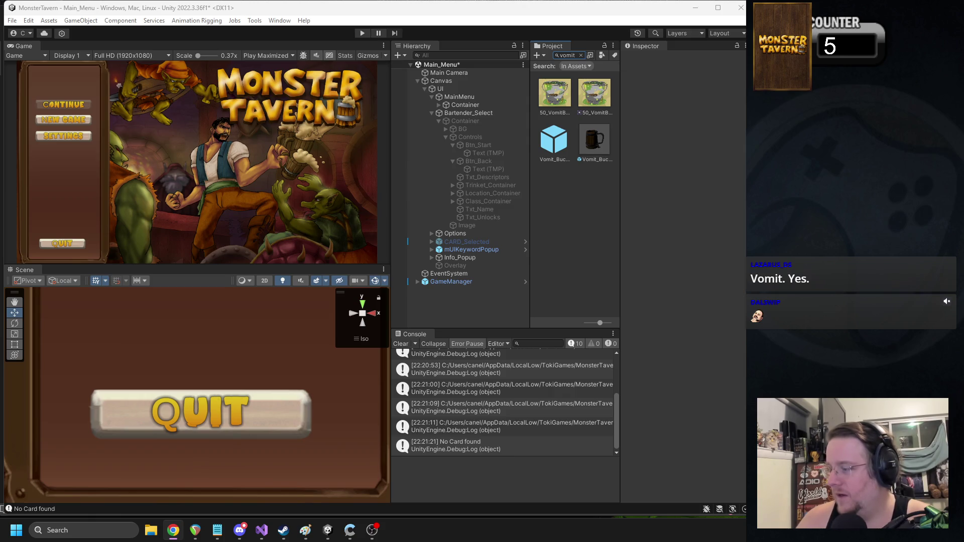
click(598, 132)
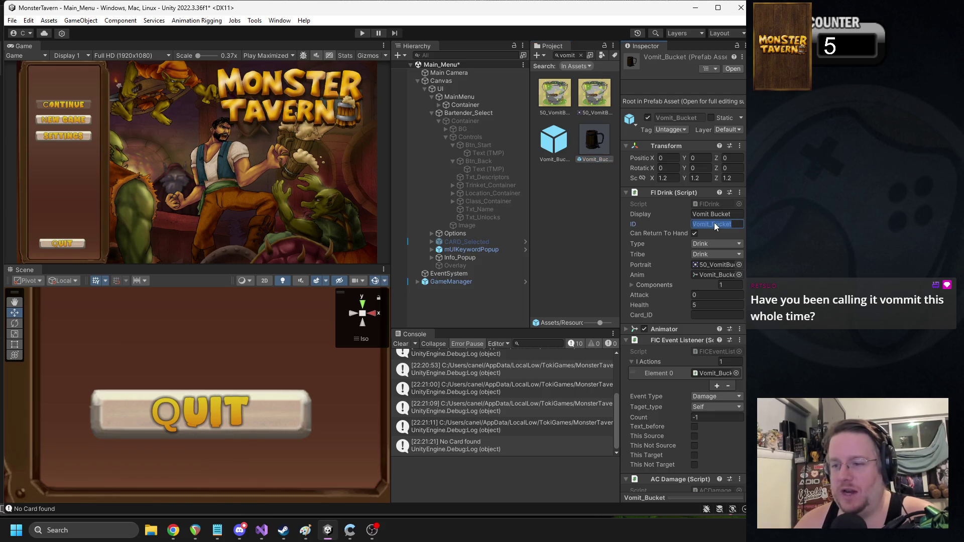
click(704, 315)
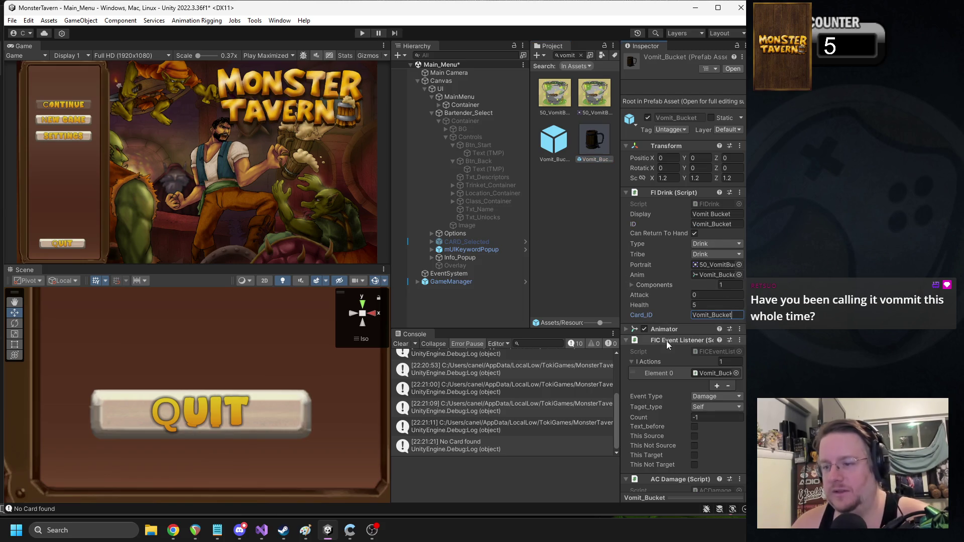
key(alt+Tab)
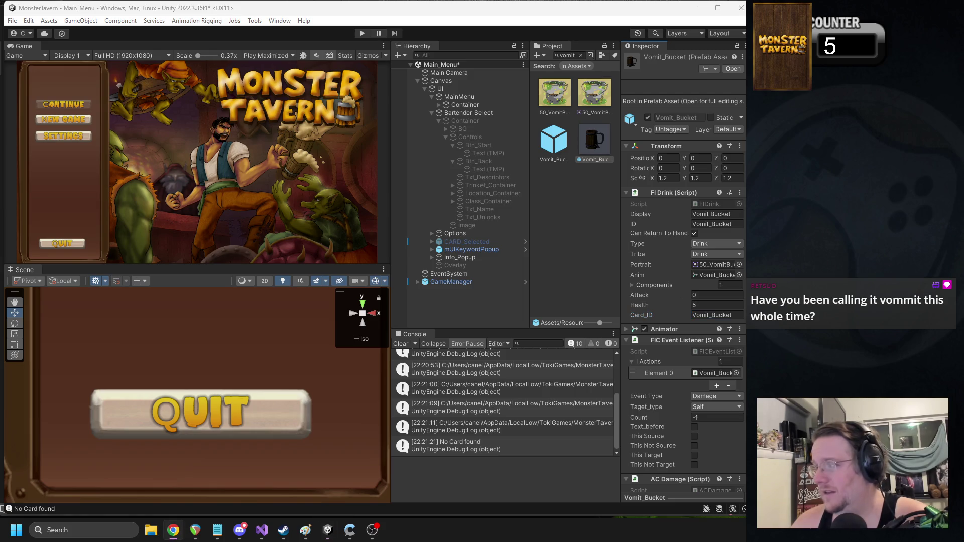